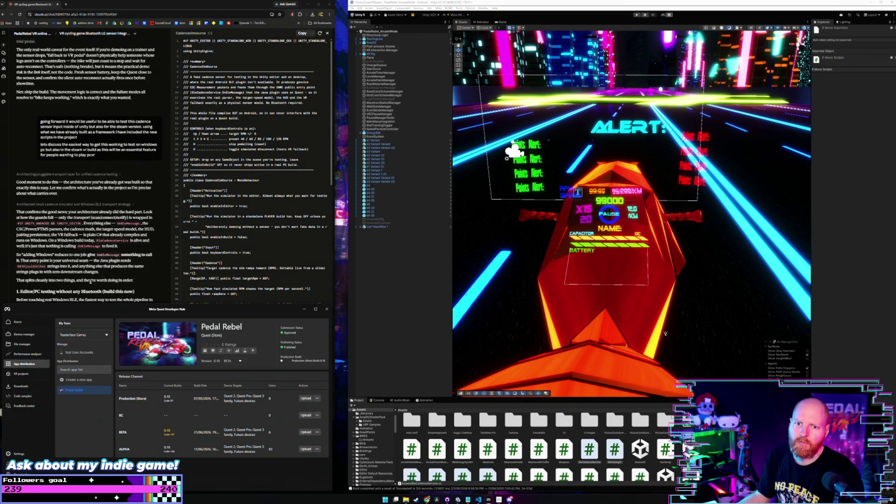
Open a new blank browser tab beside the Claude chat
click(65, 5)
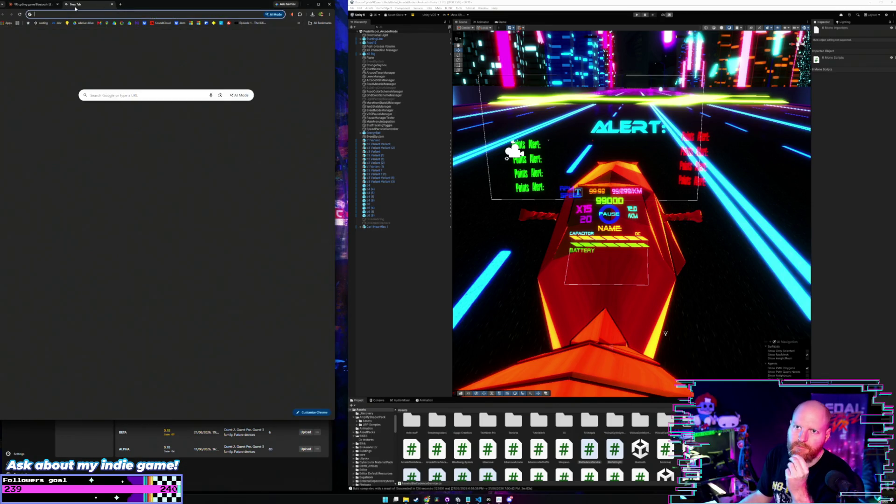
Go to the Gemini site by entering 'gemini' in the new tab
text(gamini)
key(BackSpace)
key(BackSpace)
key(BackSpace)
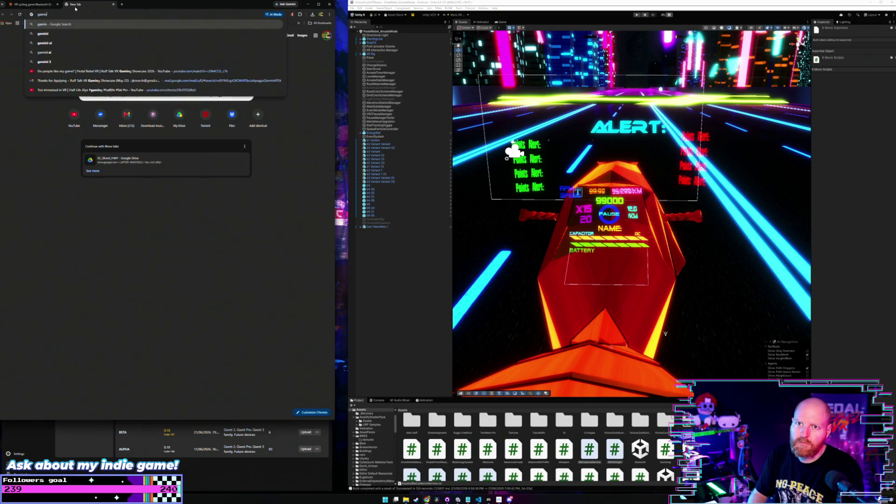
text(e)
key(Return)
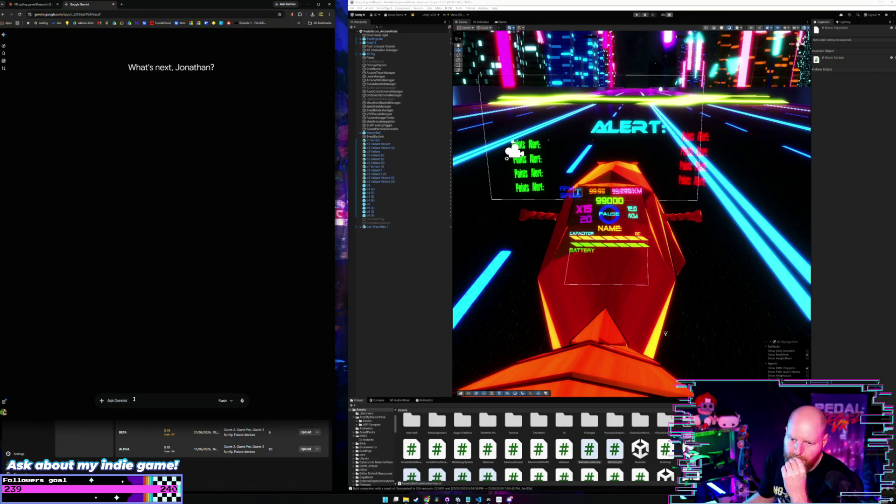
Ask Gemini whether a standard Logitech 5.1 system can route separate VPX sounds per speaker
text(hey im thinkin)
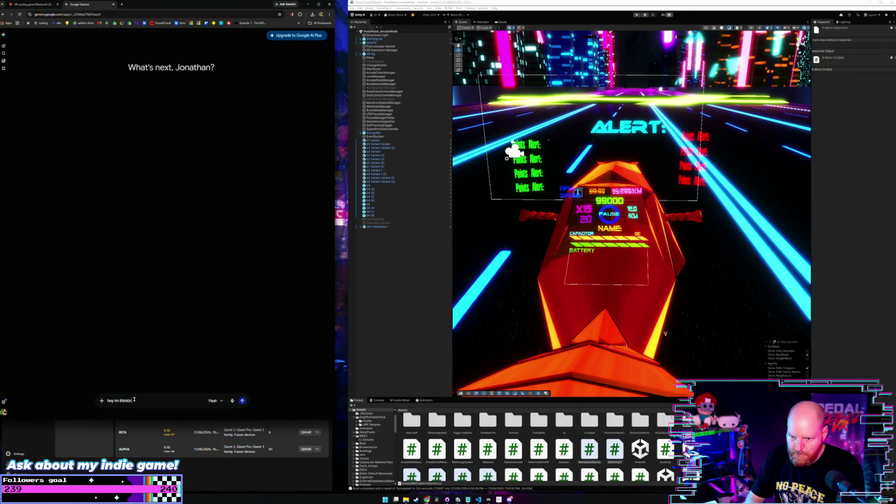
text(g of buying a 5.1)
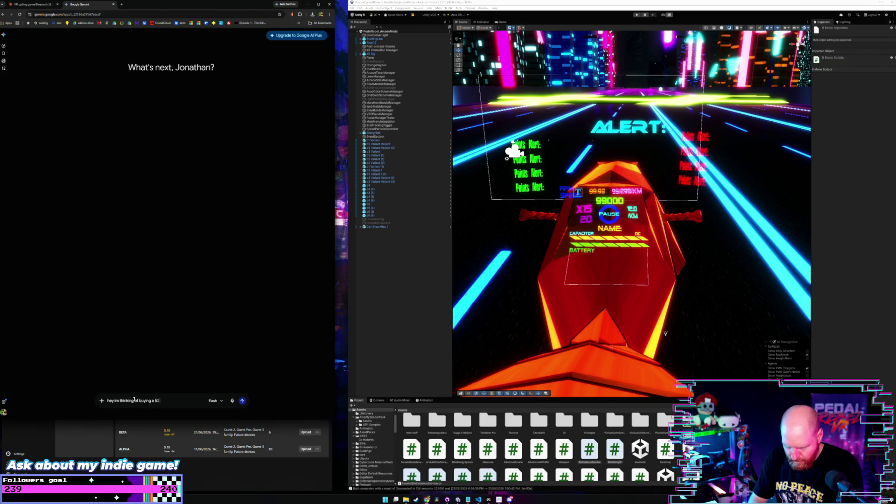
text( speaker setup for my)
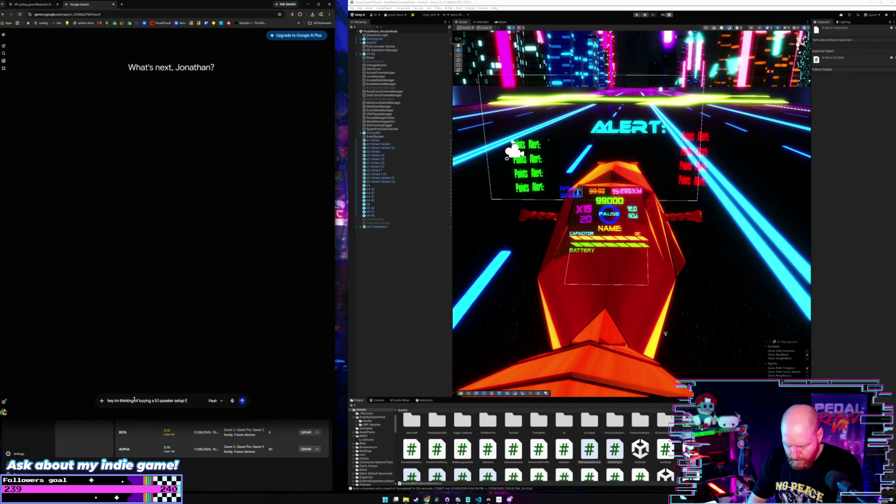
text( vpx)
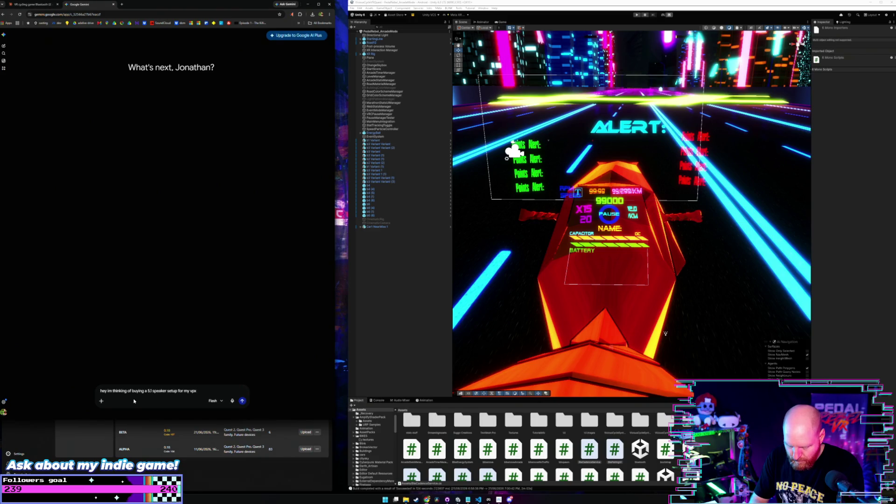
text( virtual pinball t)
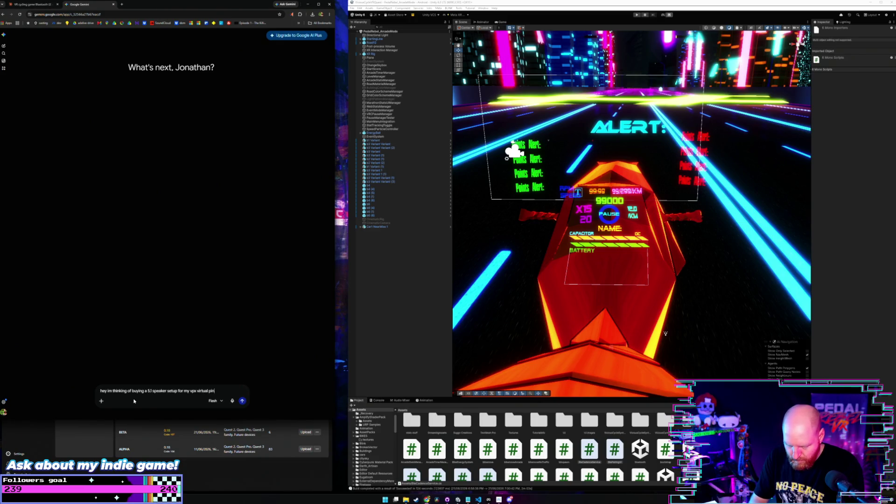
text(able )
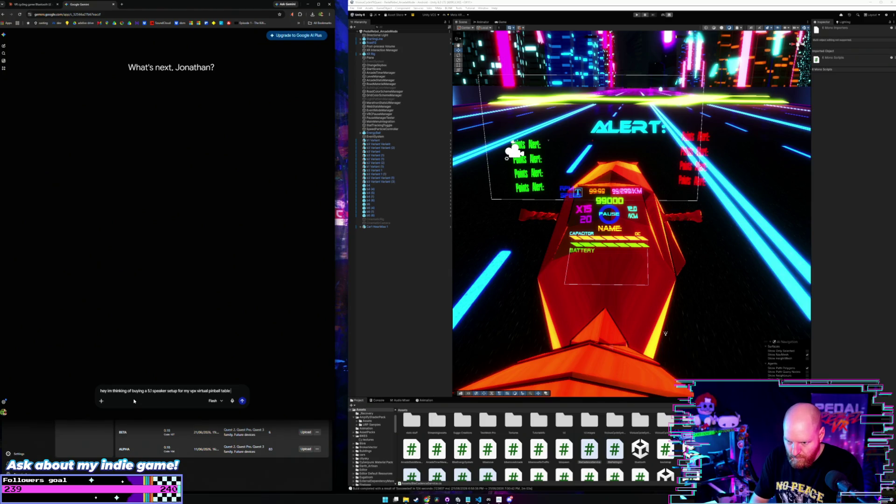
text(how does this)
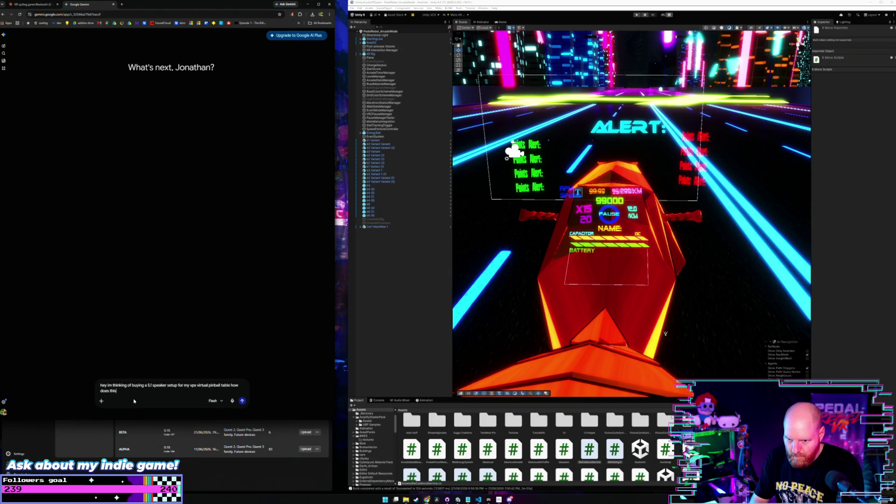
text( work wit)
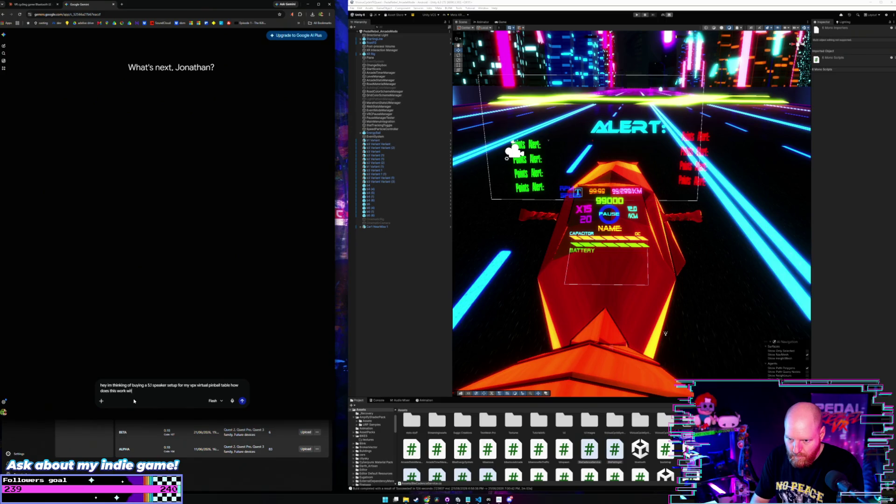
text(h)
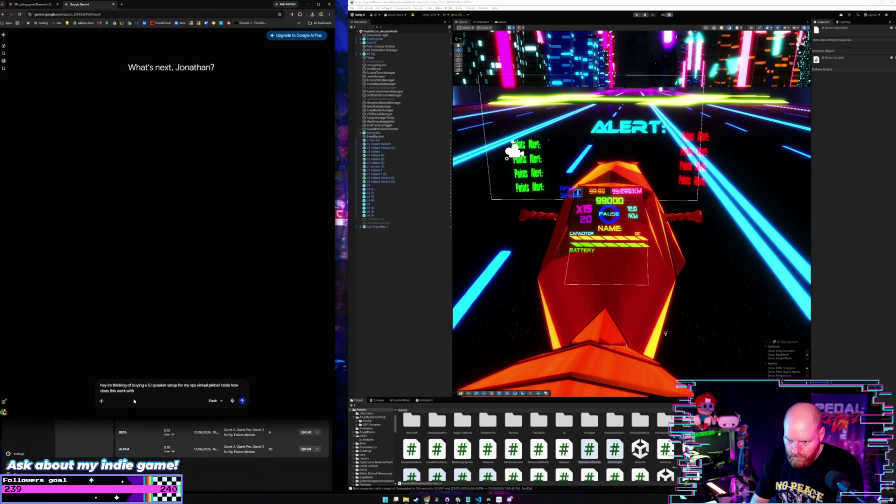
text( vpx a)
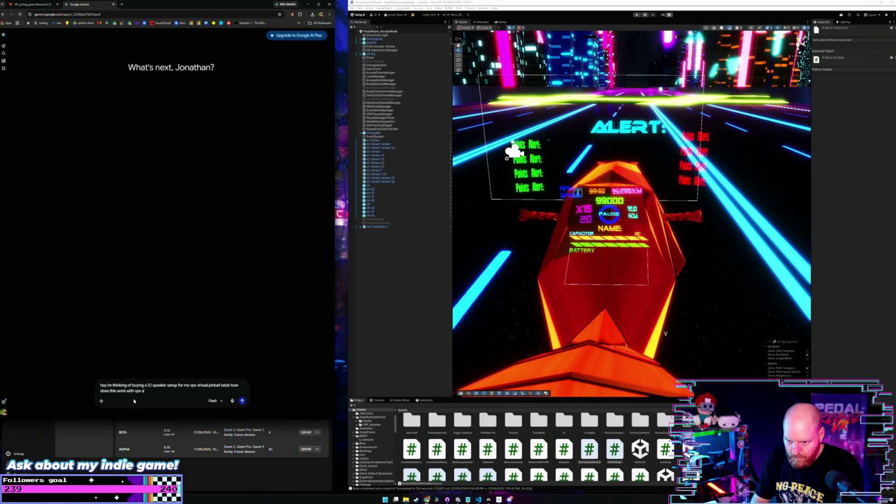
text(nd will i be able to s)
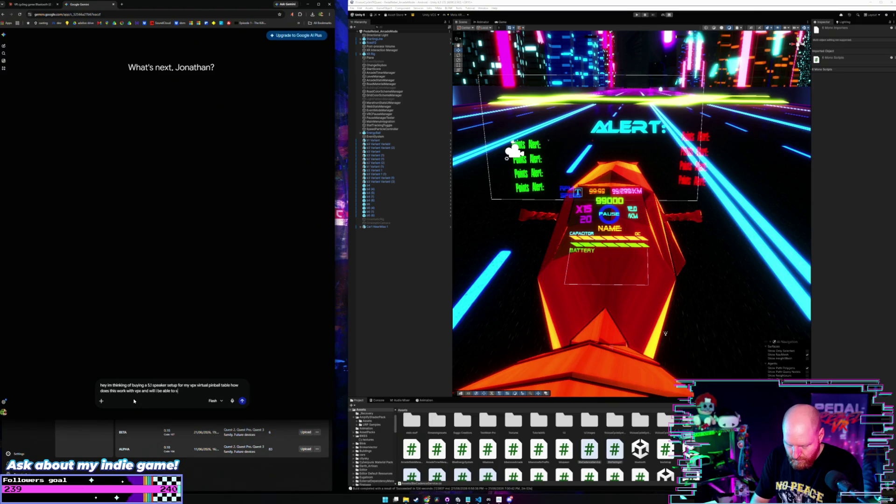
text(eperate and contr)
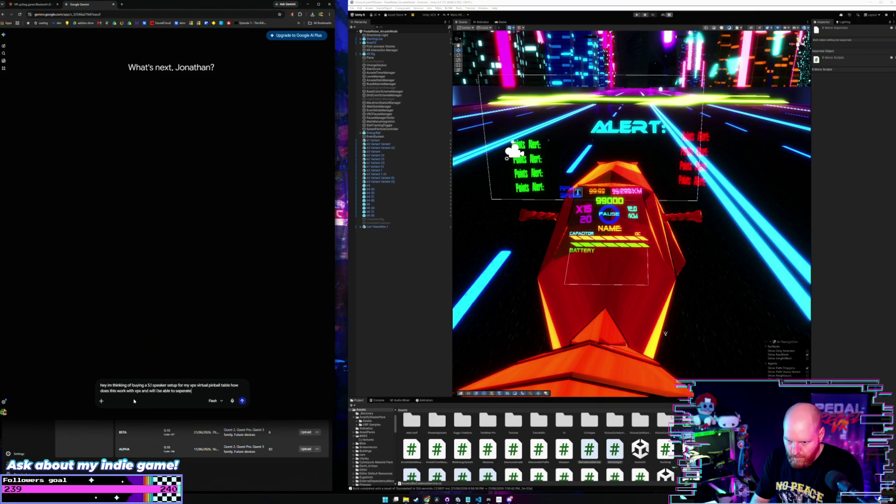
text(ol thw)
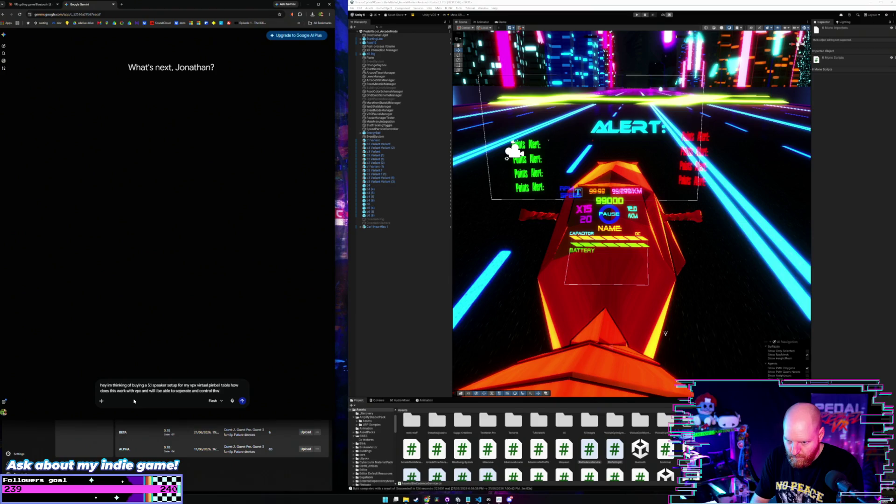
key(BackSpace)
text(e different sound stha)
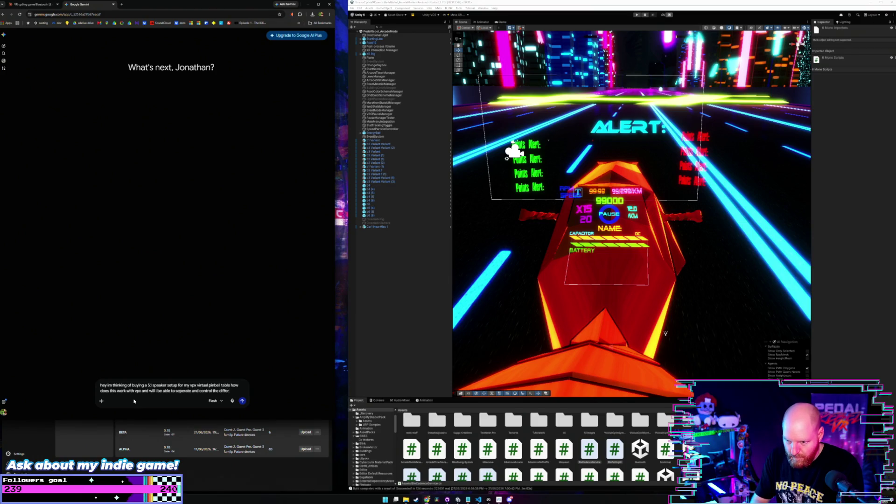
text(t wil)
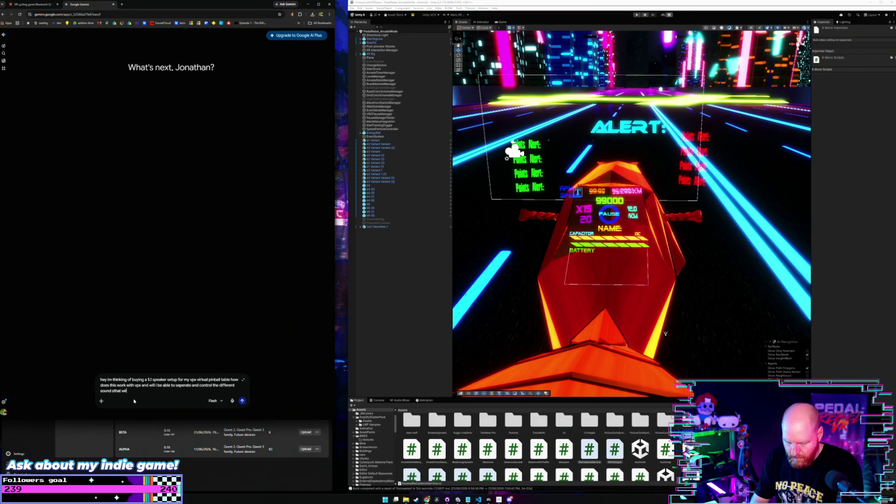
text(l fire)
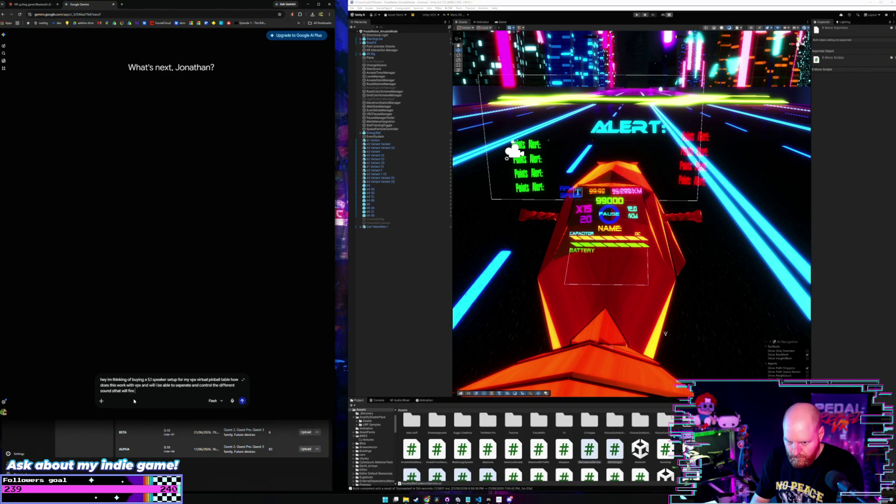
text( from the)
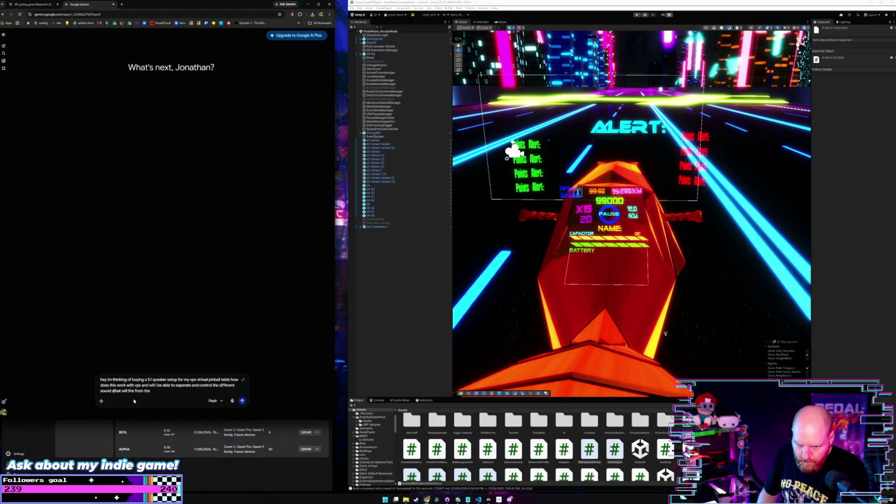
key(BackSpace)
key(Right)
key(End)
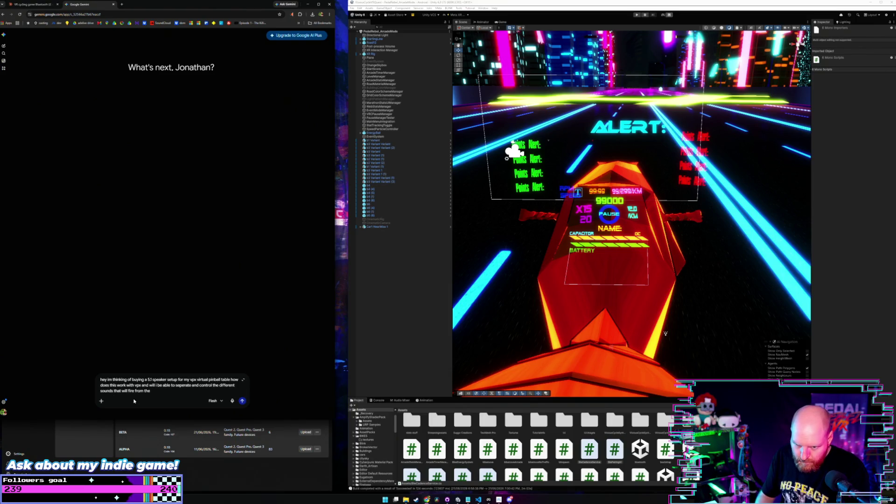
key(BackSpace)
key(BackSpace)
key(BackSpace)
text(ach speak)
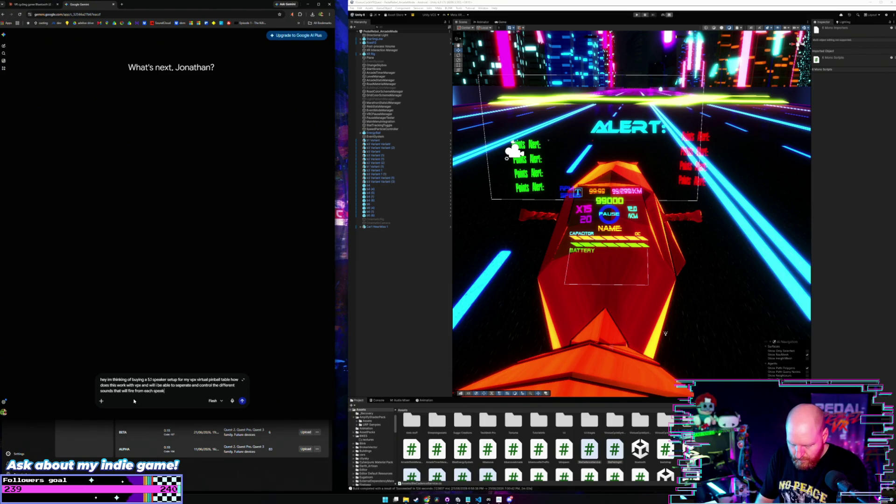
text(er an s)
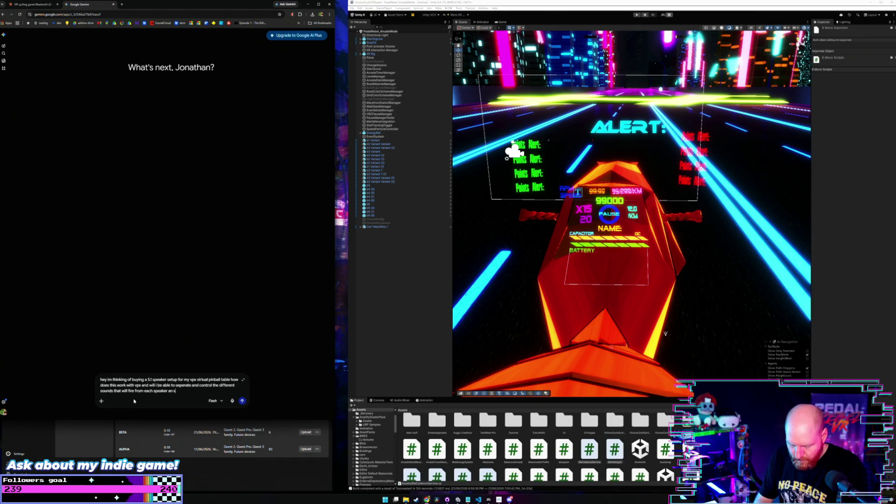
text(eperate the )
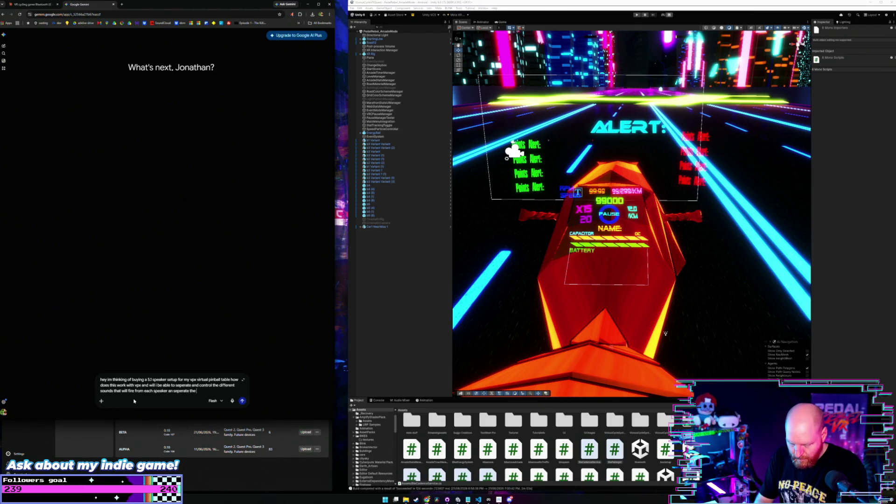
text(music )
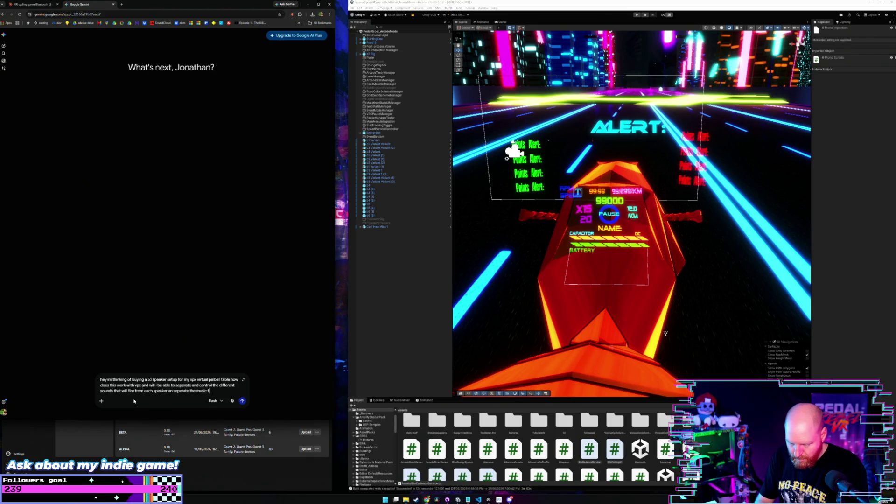
text(from the ball rounds)
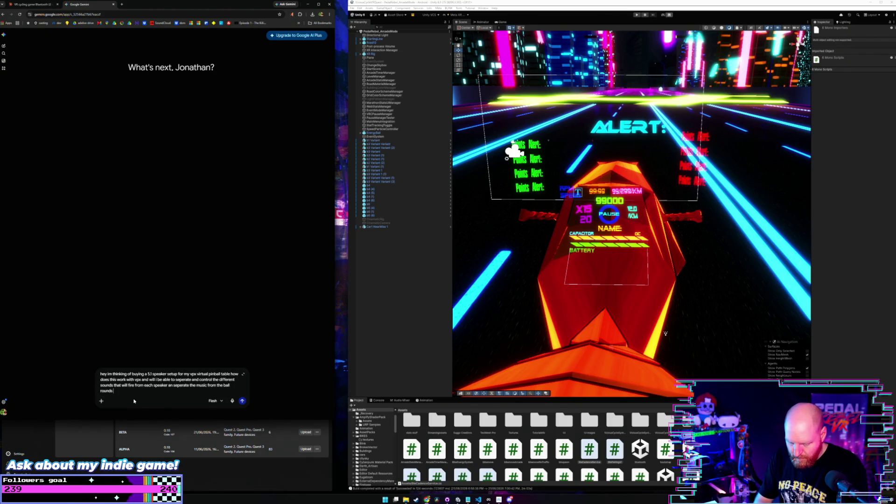
key(ctrl+BackSpace)
text(sou)
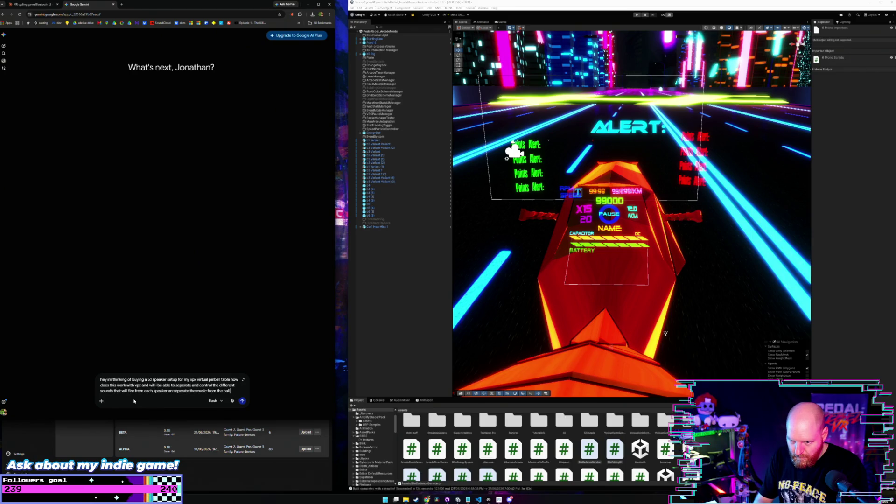
text(nds etc with just a sta)
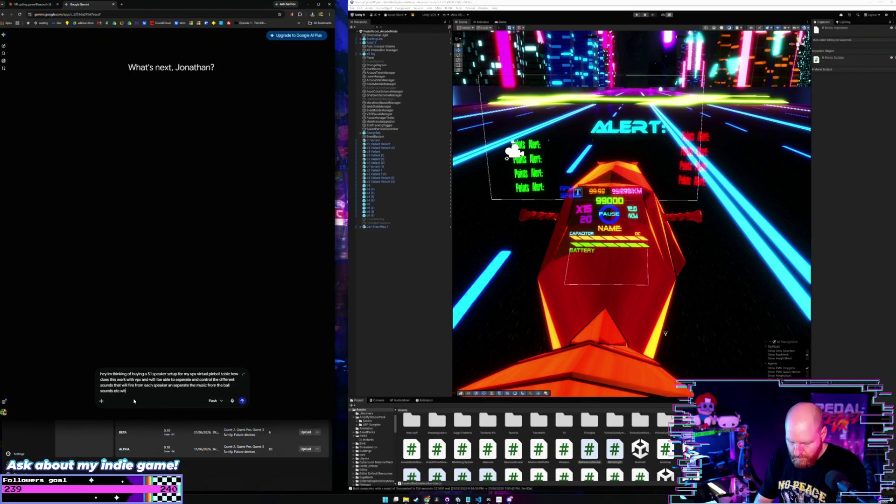
text(ndar)
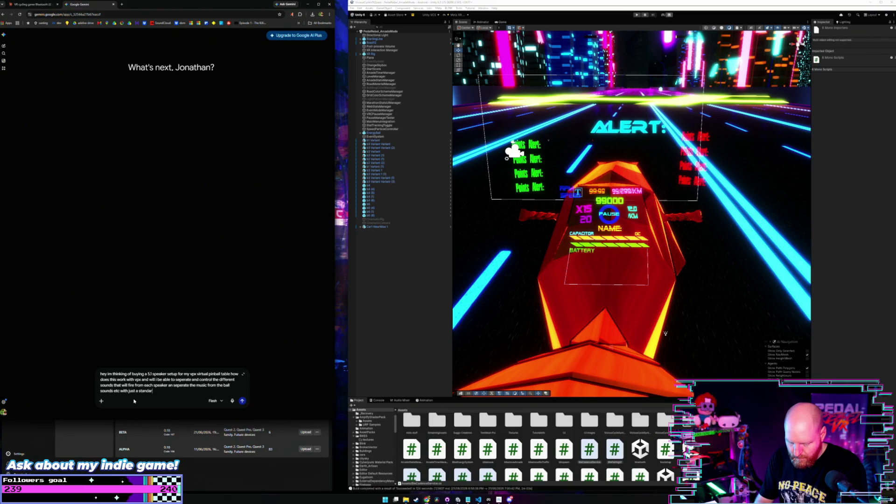
text(d logi)
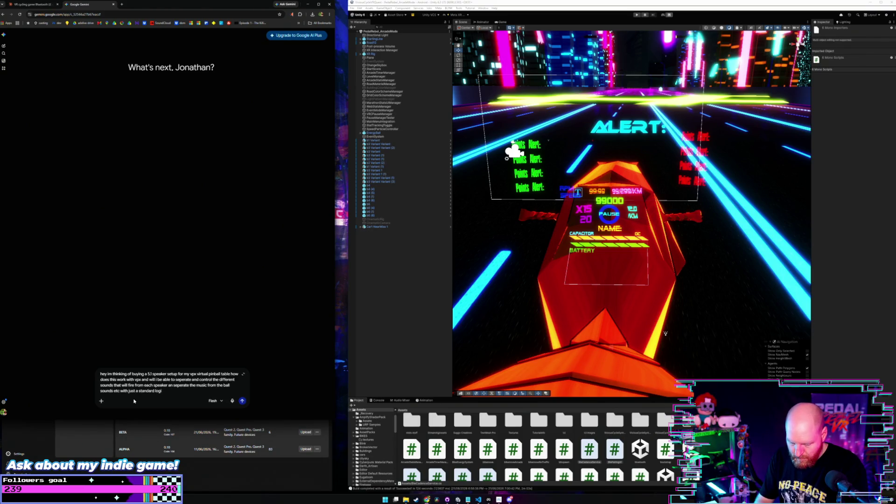
text(tech surrou)
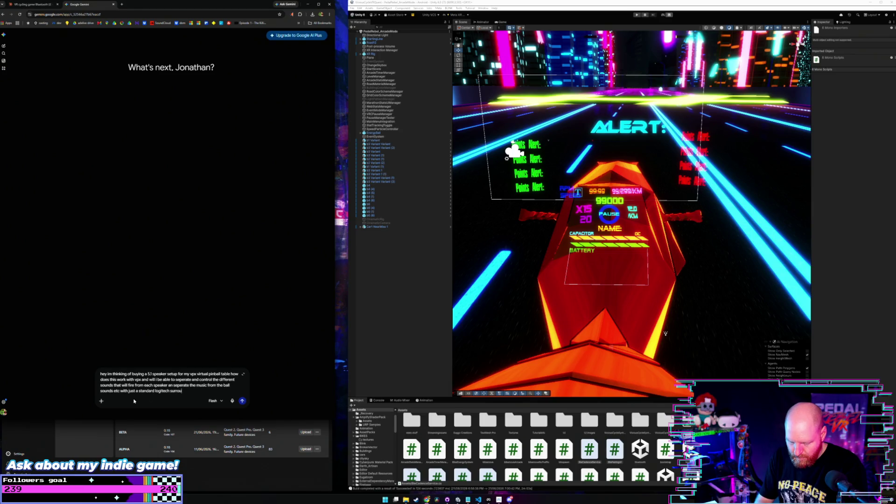
text(nd 5.)
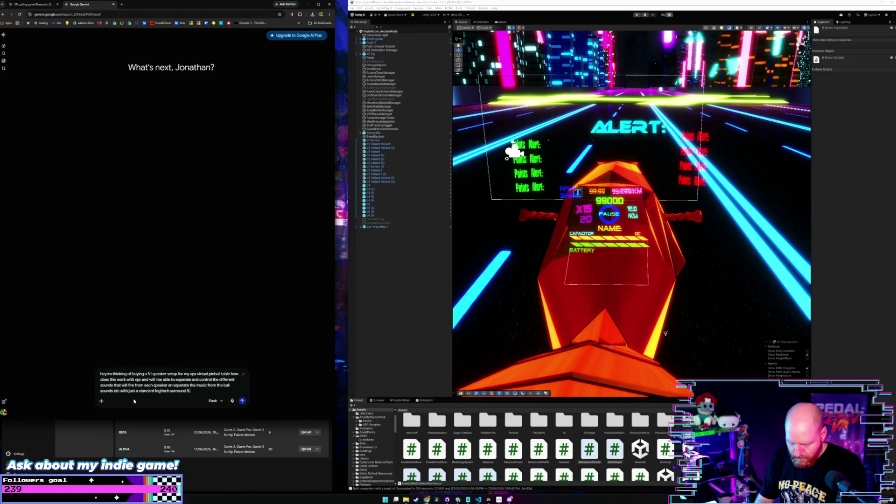
text(1 system?)
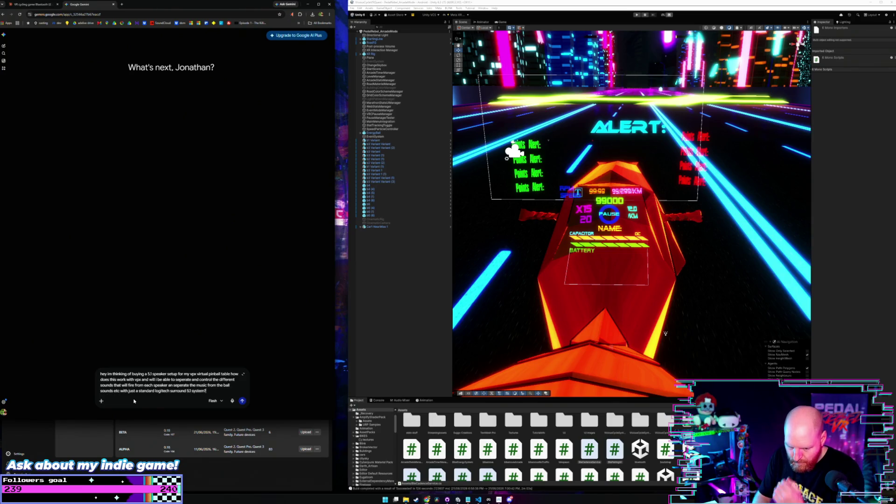
key(Return)
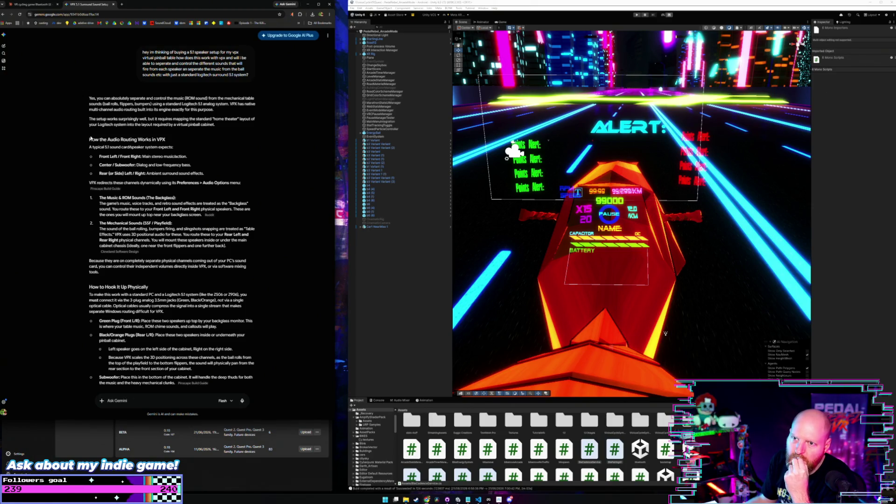
Read Gemini's reply down to 'How to Configure the Software' and VPX Audio Preferences, then return to Claude
scroll(71, 159, down, 1)
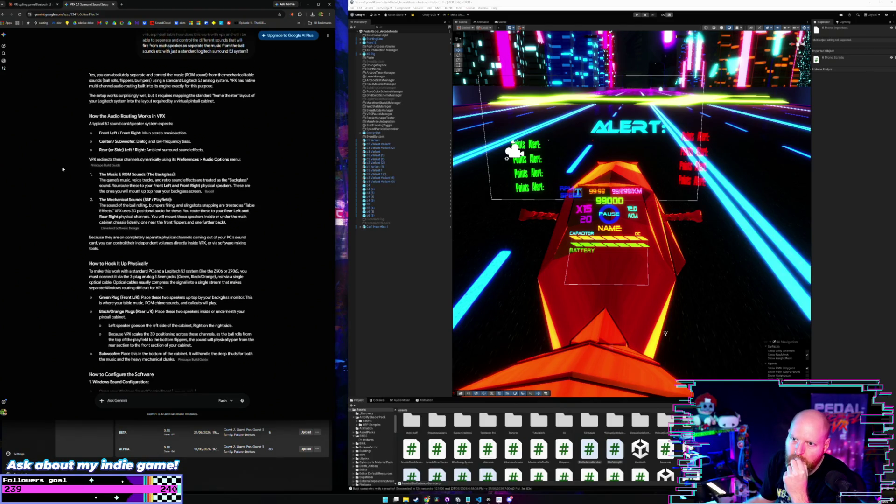
scroll(62, 169, down, 1)
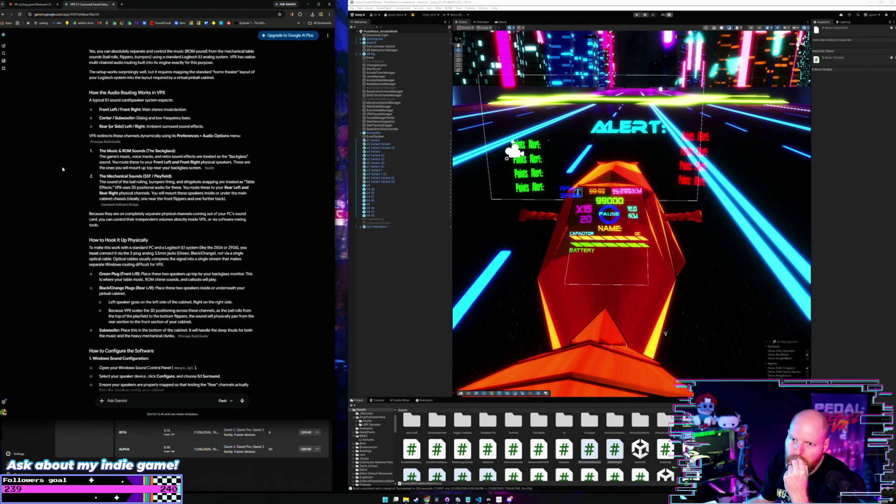
scroll(63, 169, down, 1)
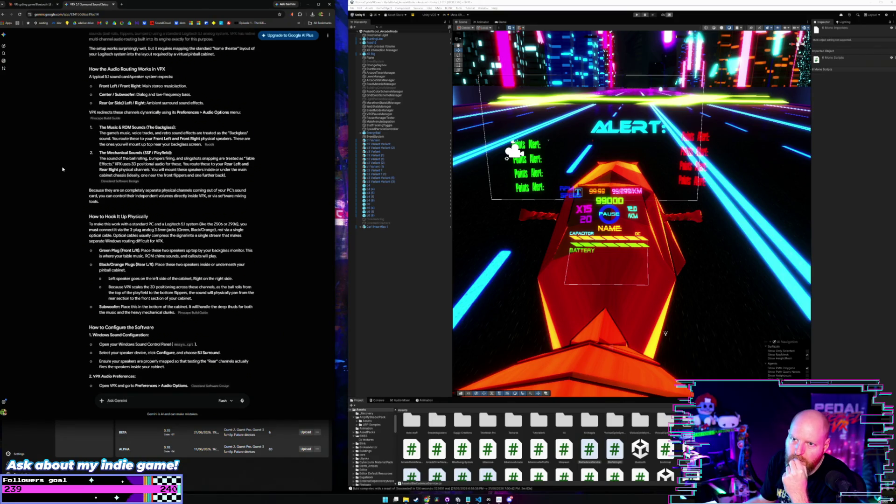
click(33, 4)
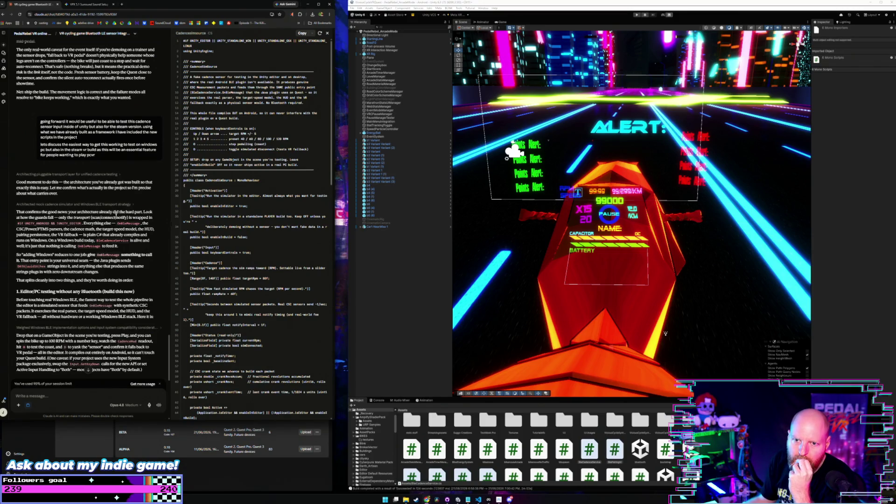
Check Meta Quest Developer Hub, then open the 'casting' bookmark in a new browser tab
scroll(143, 216, down, 3)
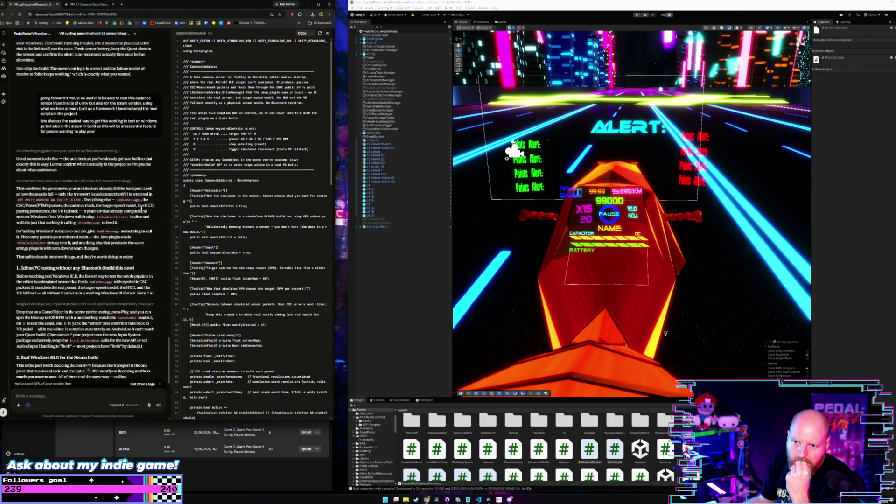
click(217, 479)
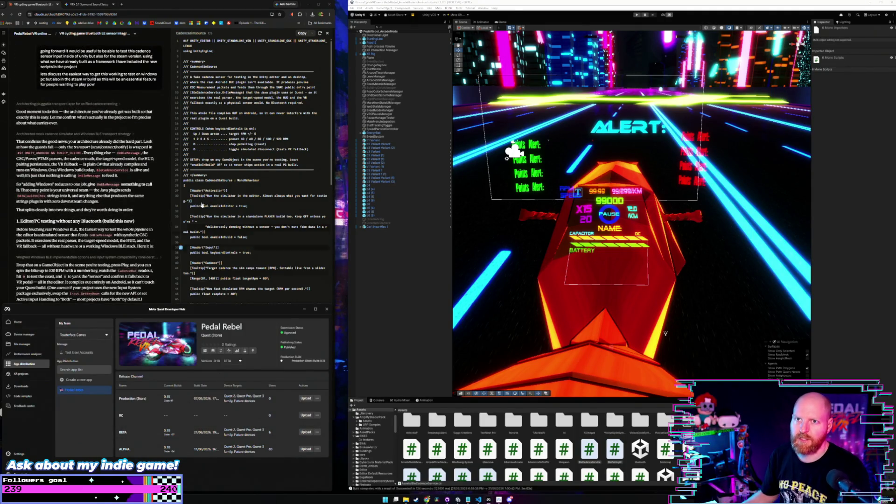
click(121, 5)
click(121, 6)
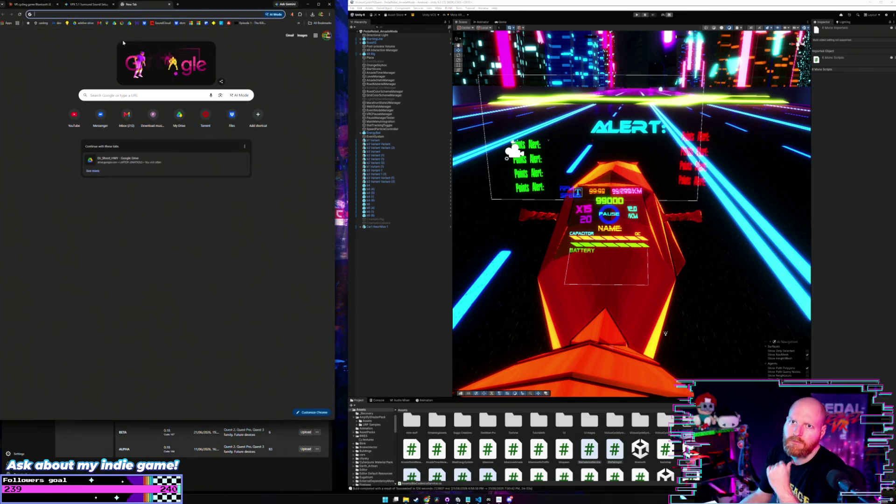
click(42, 23)
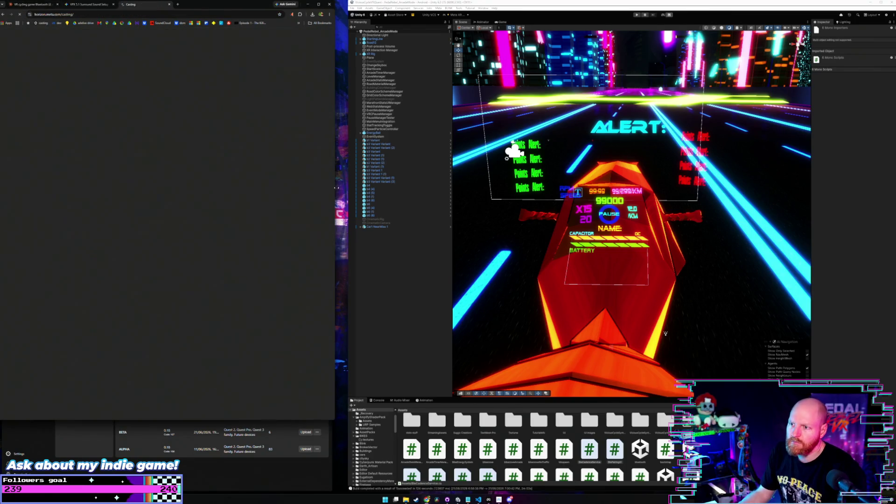
Widen the Chrome window to nearly full screen width for the casting page
drag(335, 203, 633, 202)
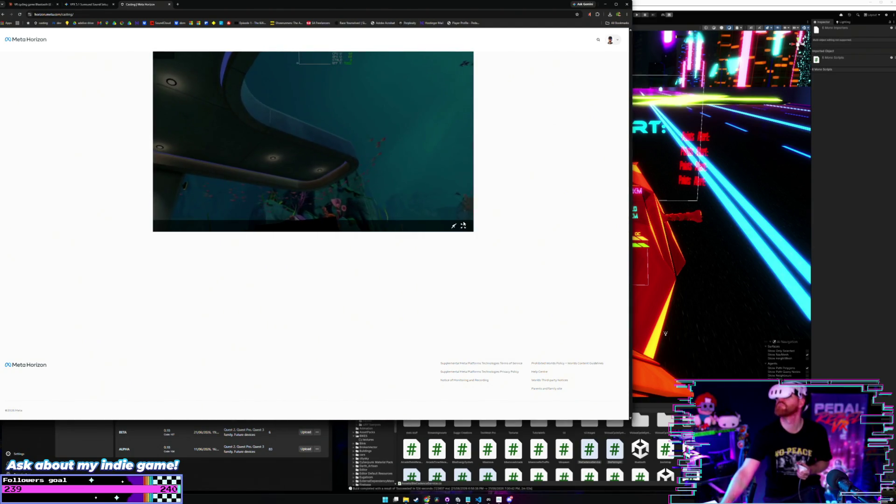
Show the Quest headset's cast video full screen
click(464, 226)
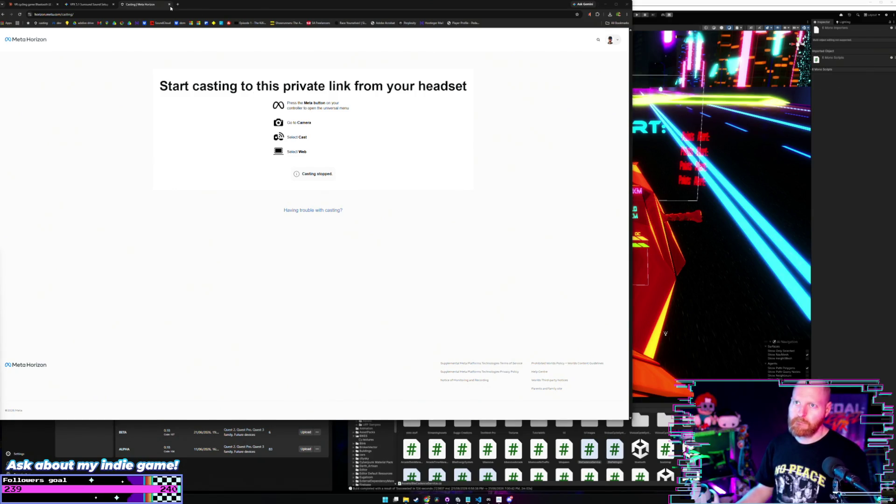
Narrow Claude beside the Unity editor, reread its Windows BLE cadence reply, then switch to VS Code
click(31, 4)
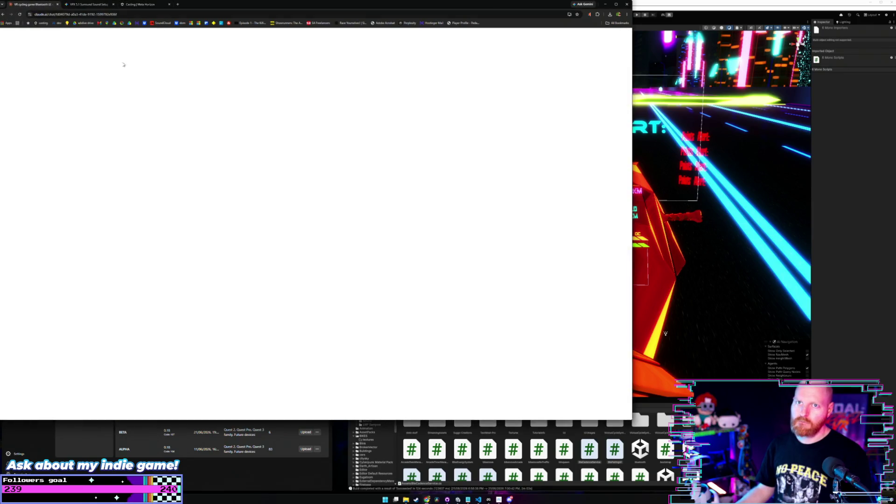
drag(633, 161, 340, 174)
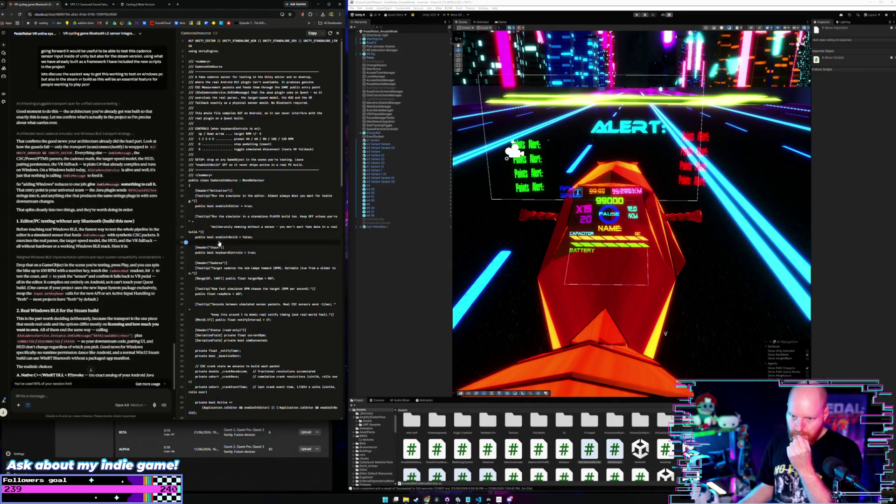
scroll(134, 273, down, 1)
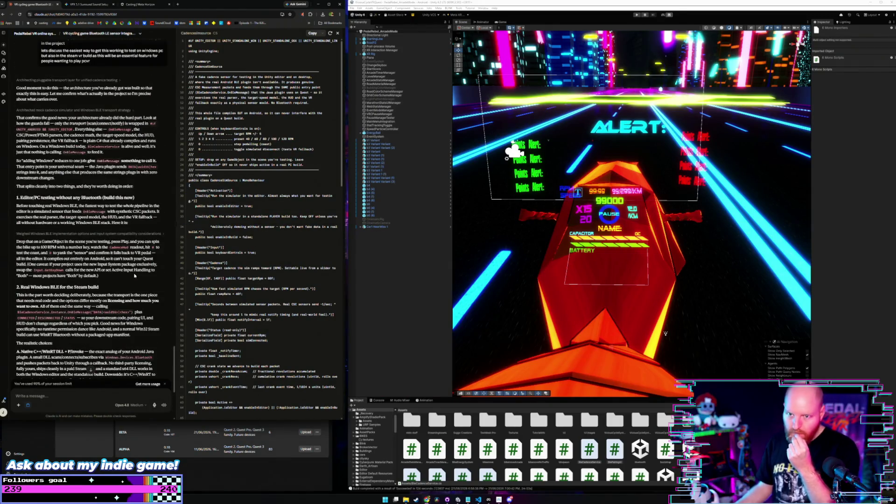
scroll(134, 275, down, 5)
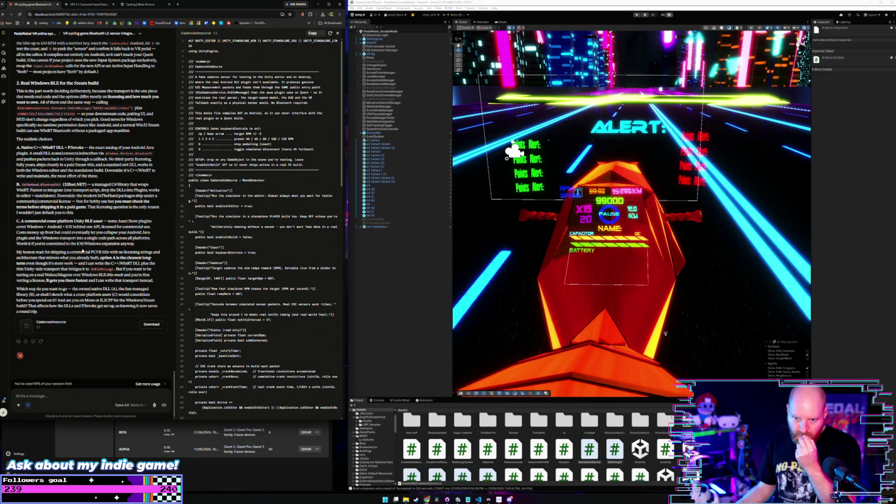
scroll(82, 251, up, 5)
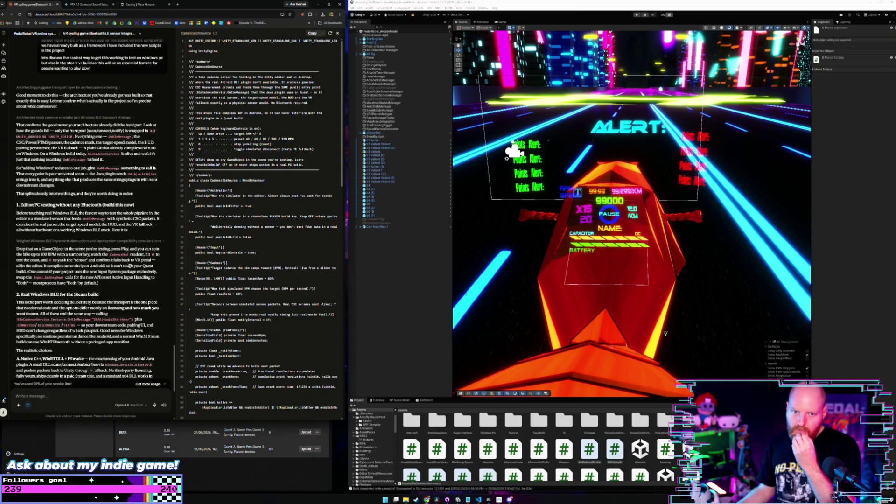
click(478, 499)
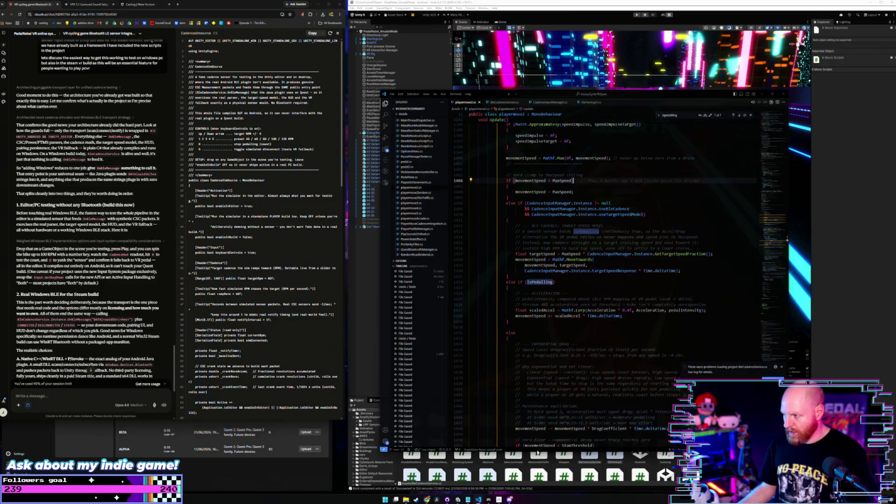
Comment out the else-if CadenceInputManager block (lines 1408–1420) near isPedalling, then return to Unity
click(651, 213)
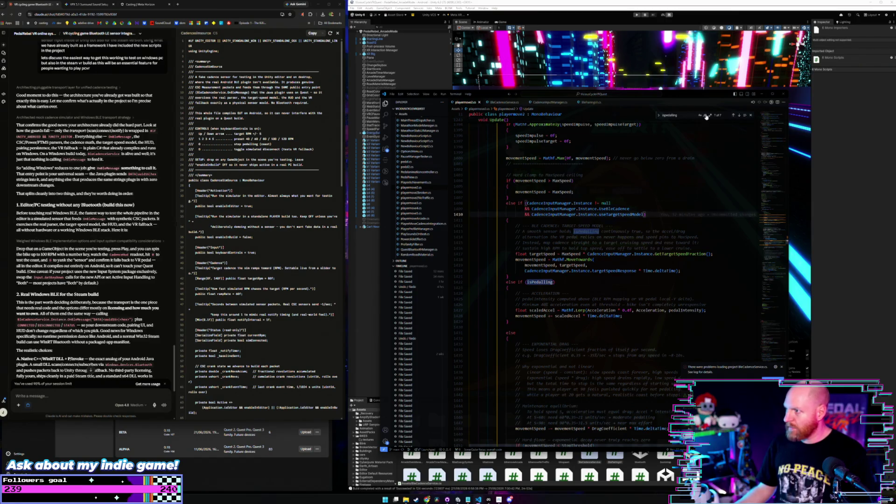
click(737, 116)
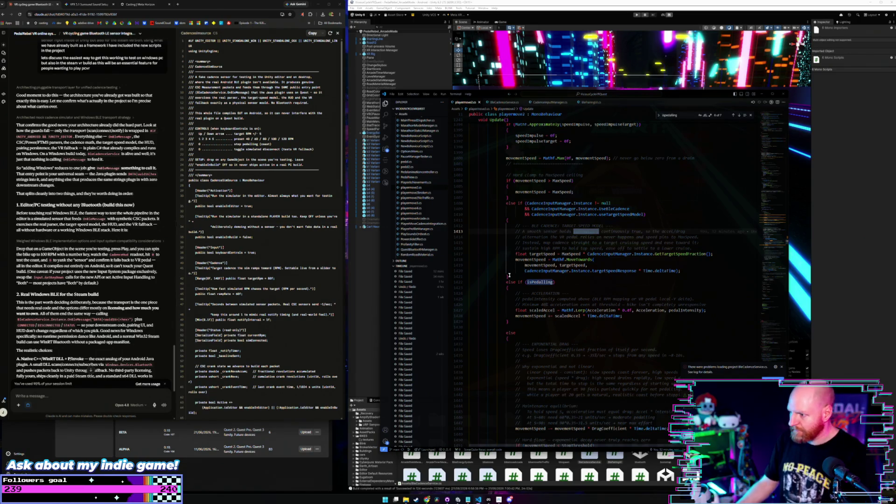
drag(509, 275, 505, 203)
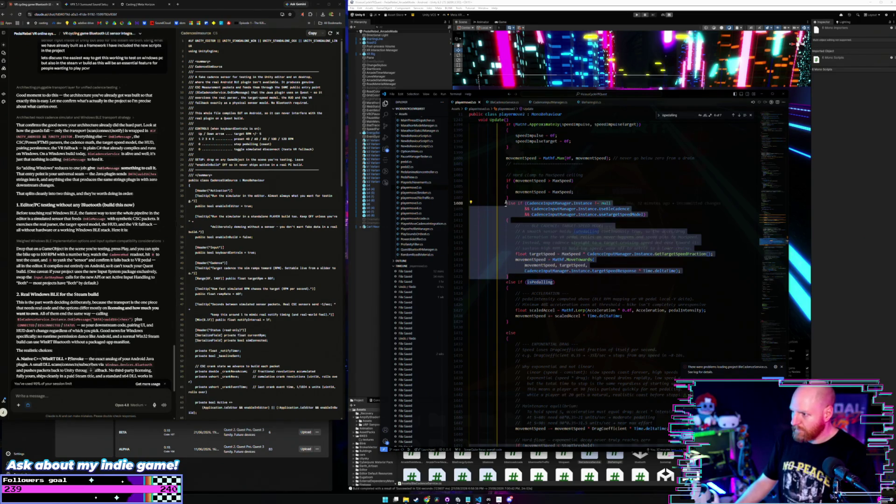
key(ctrl+slash)
click(544, 196)
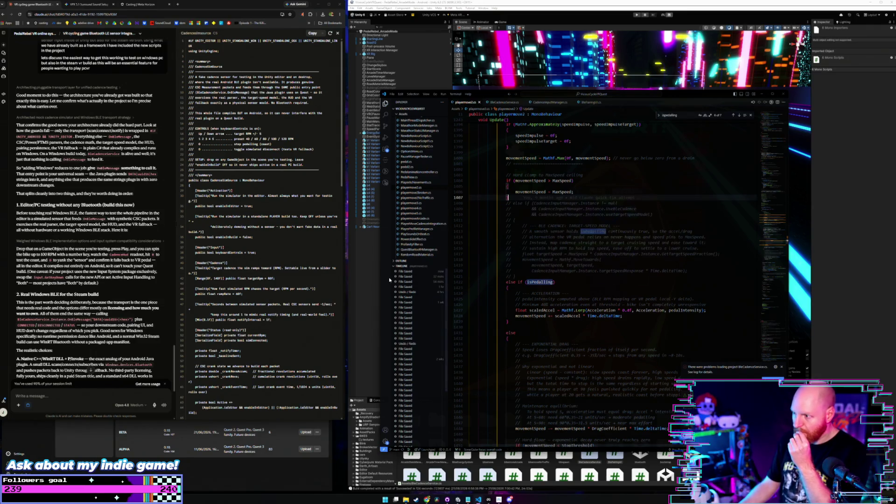
click(367, 264)
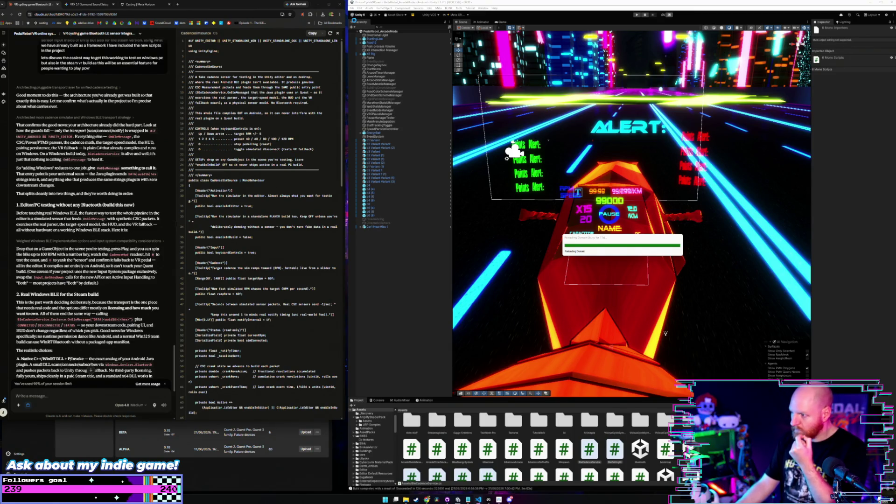
Let Unity finish compiling while reviewing Claude's hardened else-if CadenceInputManager branch
scroll(89, 210, up, 10)
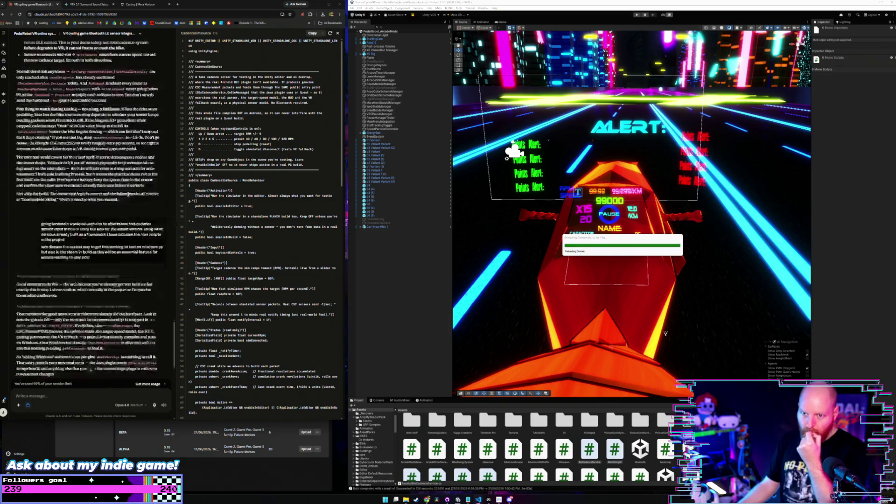
scroll(125, 195, down, 10)
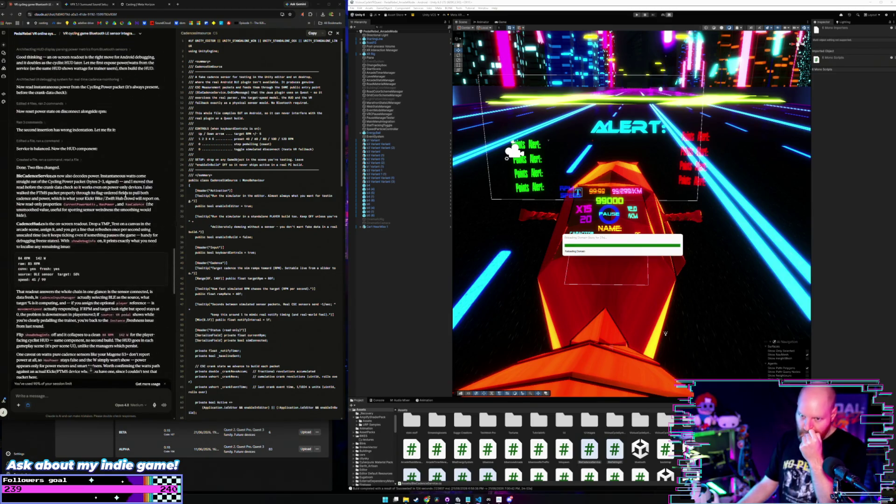
scroll(125, 195, up, 1)
scroll(125, 195, up, 7)
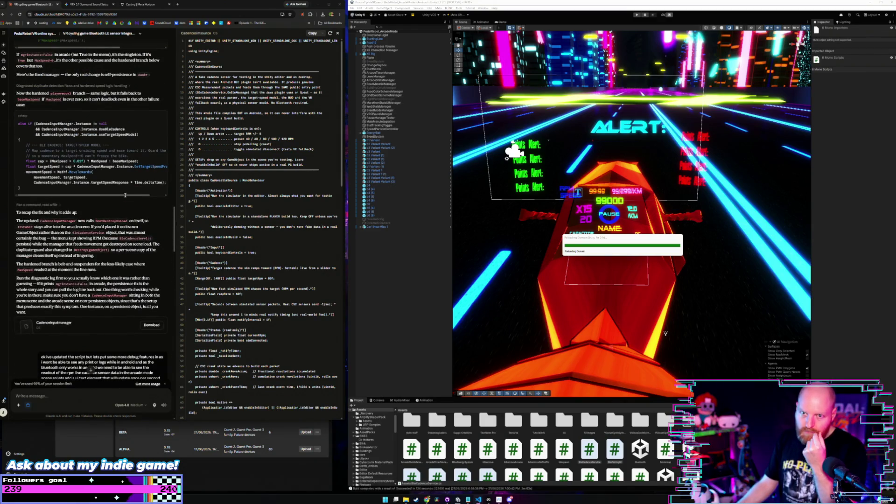
scroll(125, 195, up, 5)
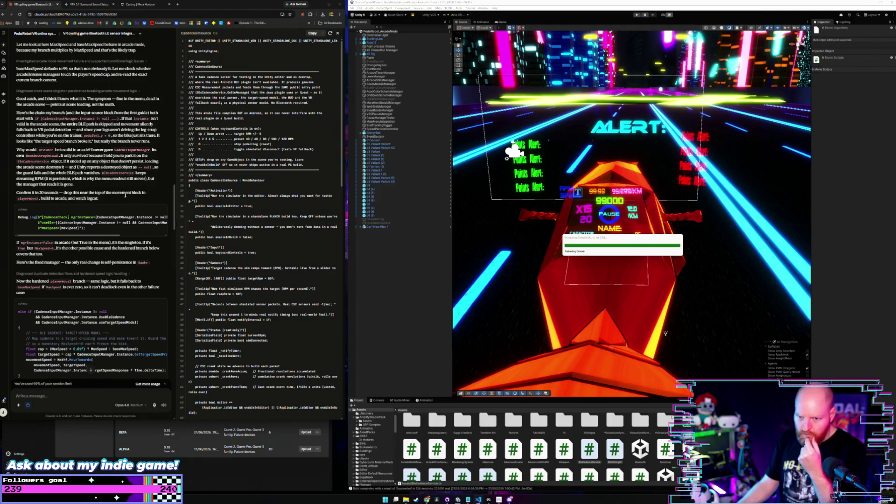
scroll(125, 195, down, 1)
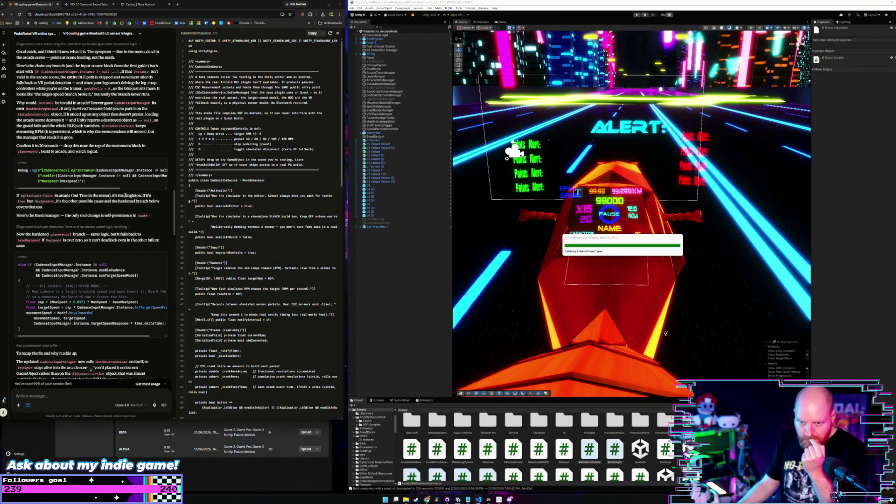
scroll(169, 256, down, 2)
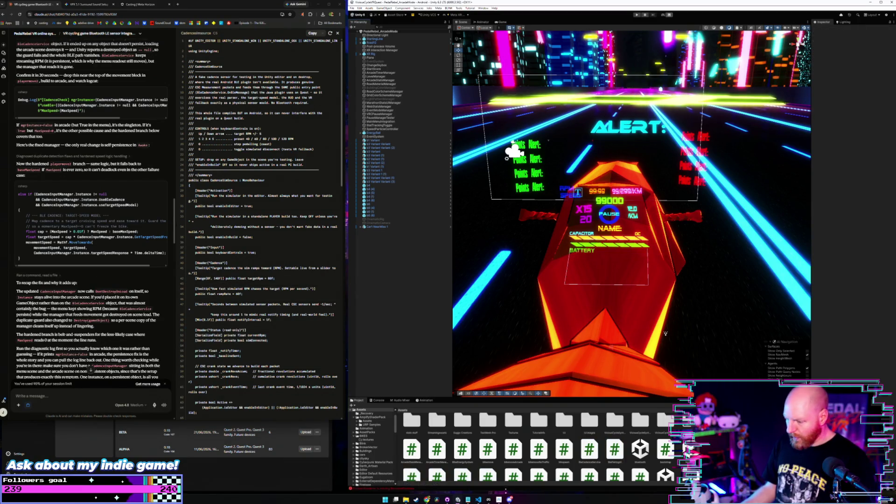
key(alt+Tab)
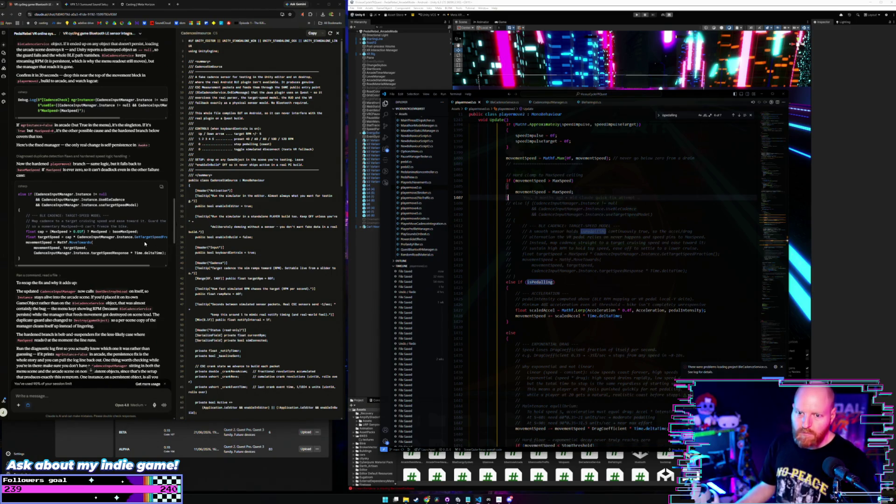
Select the hardened else-if CadenceInputManager code block in Claude's reply for copying
scroll(124, 255, down, 2)
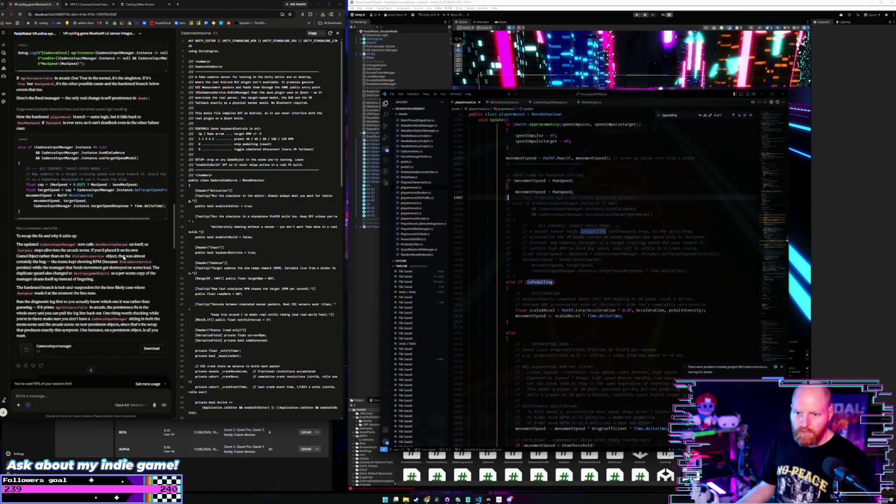
scroll(125, 256, up, 10)
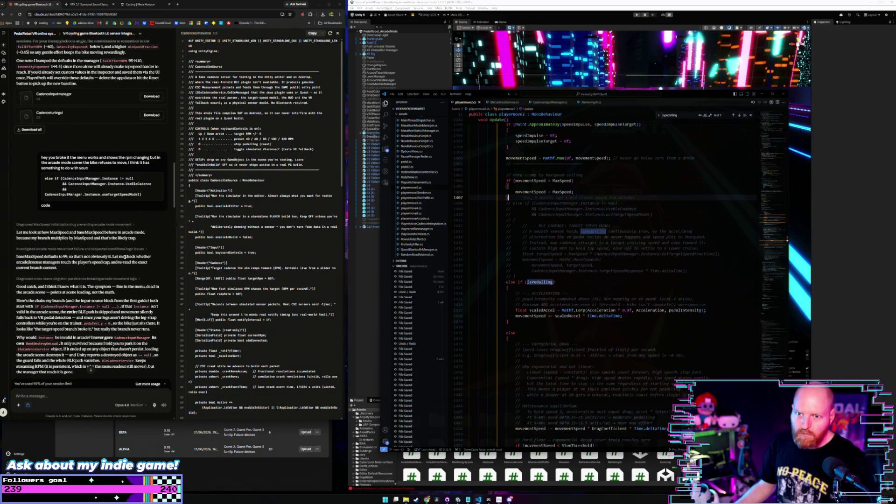
scroll(125, 256, up, 6)
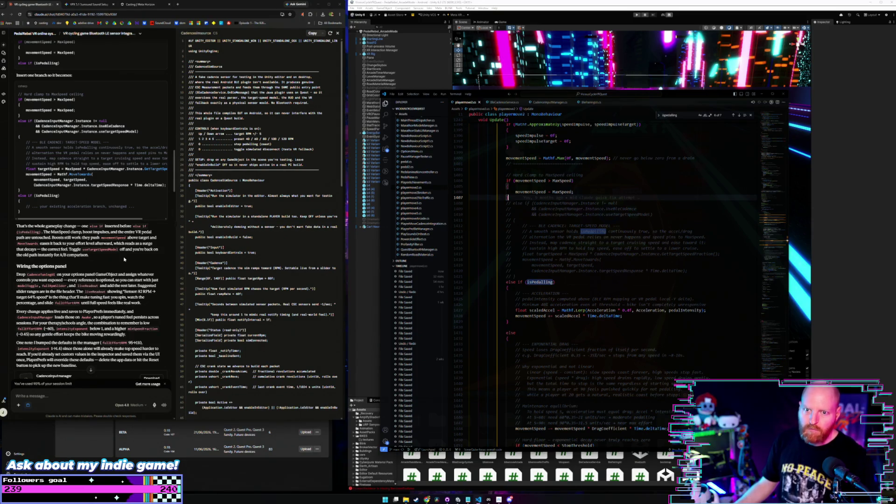
scroll(124, 259, down, 10)
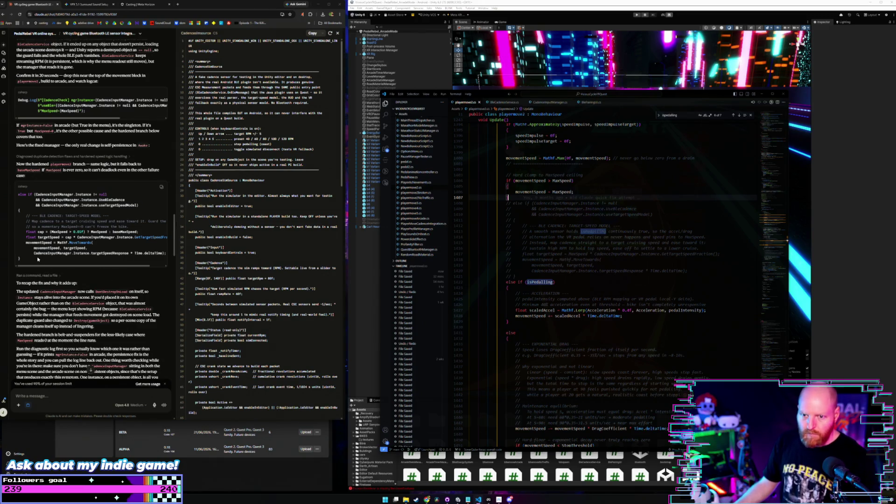
drag(23, 259, 14, 196)
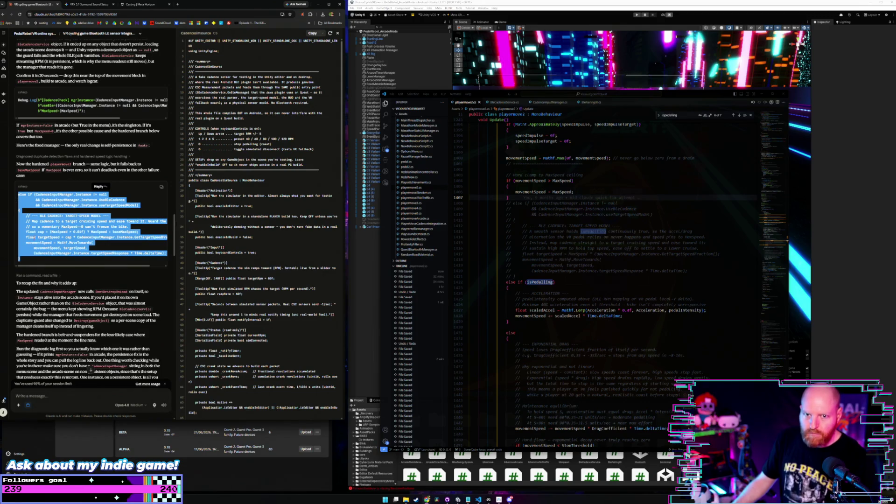
Paste the hardened CadenceInputManager branch below the old commented block, indented to match
click(522, 276)
key(Return)
key(Return)
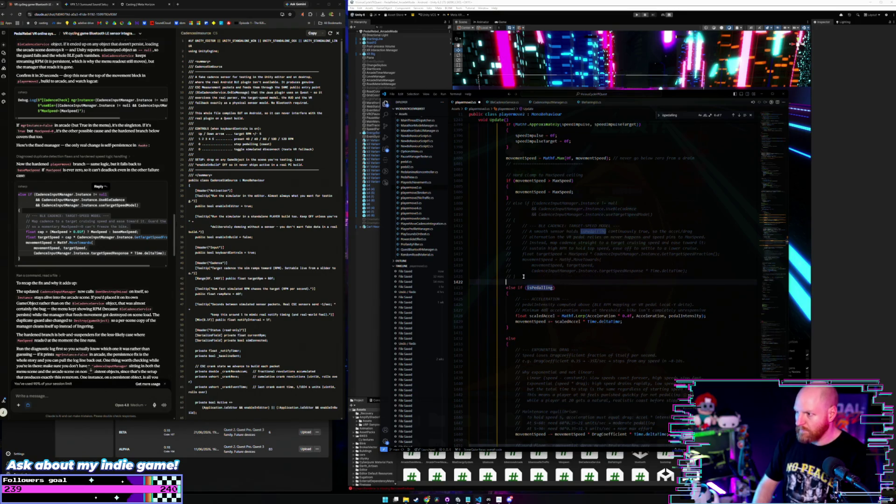
key(BackSpace)
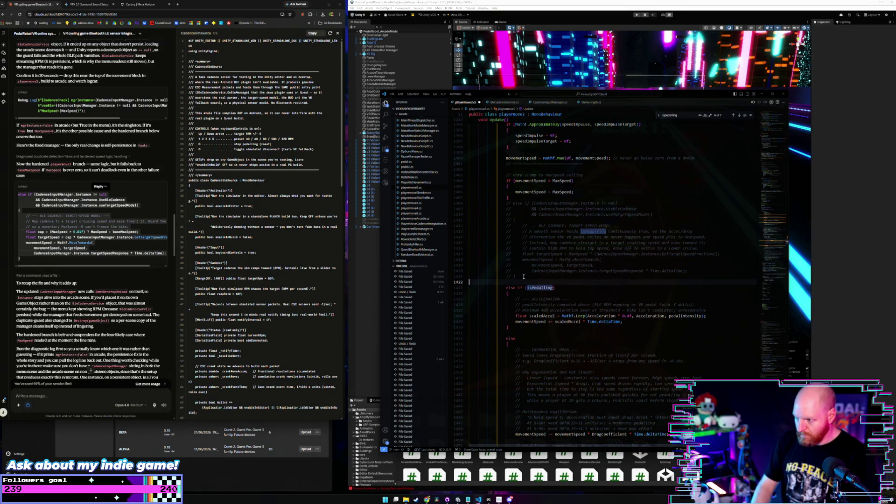
key(ctrl+v)
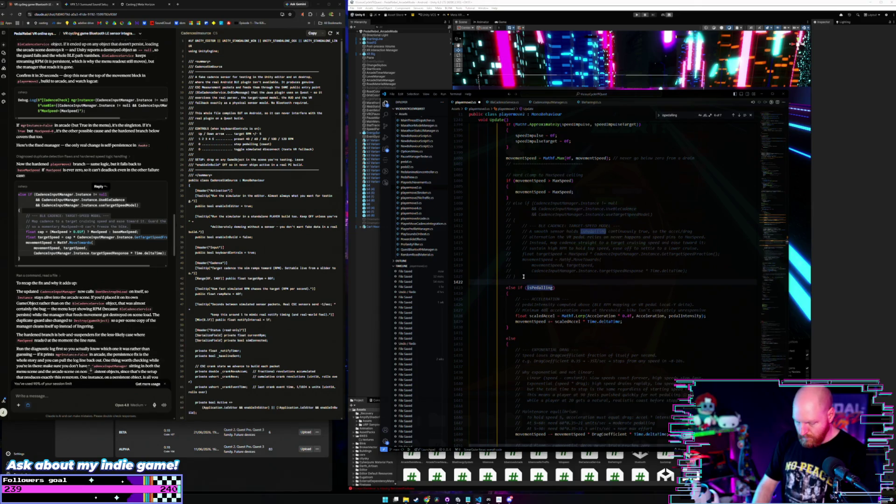
key(shift+Up)
key(shift+Up)
key(shift+Up)
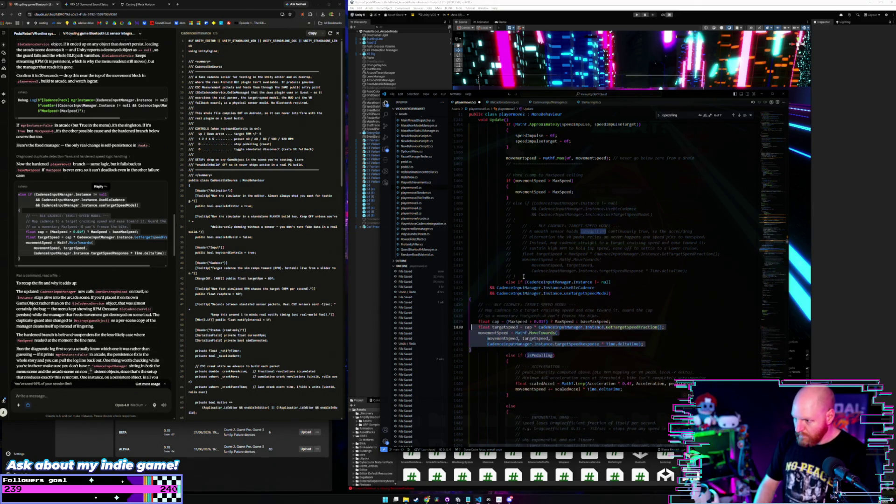
key(shift+Up)
key(shift+Up)
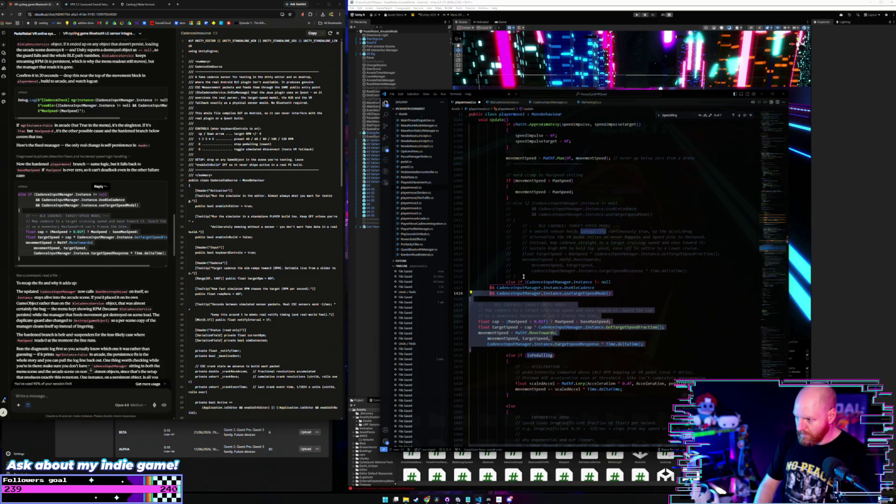
key(Tab)
key(Tab)
key(Tab)
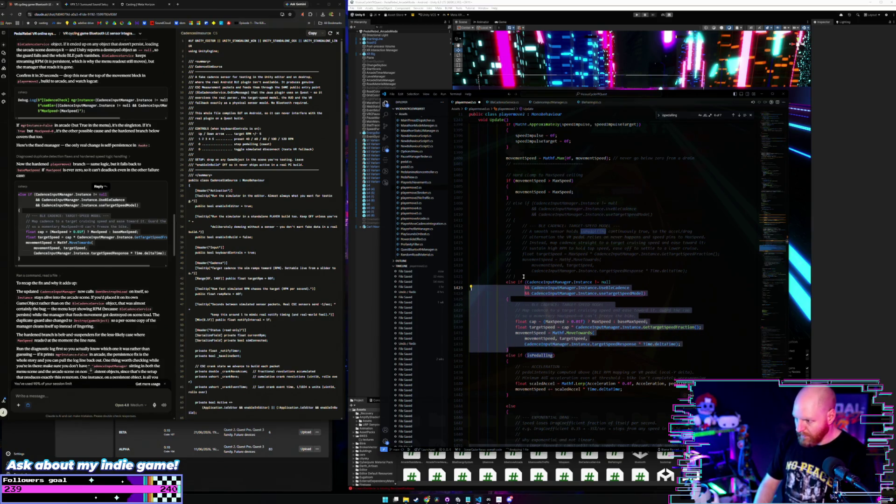
Comment out the pasted else-if branch and add a blank line above it
click(661, 297)
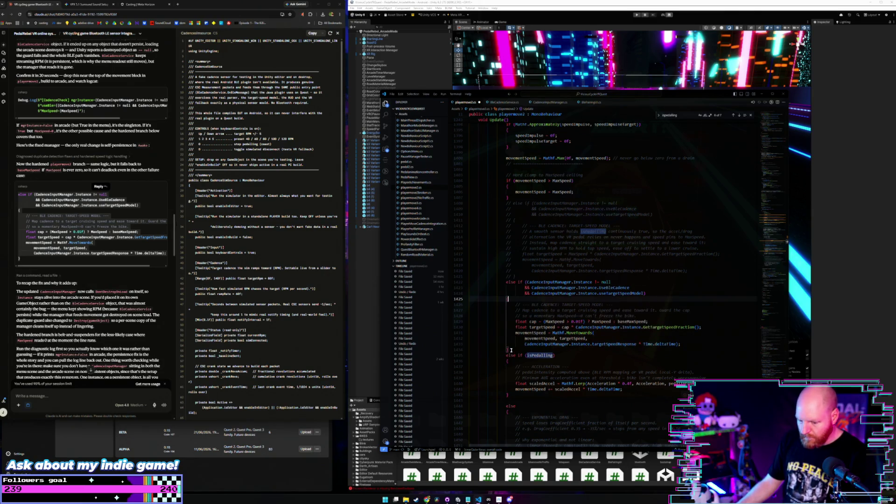
drag(511, 350, 446, 282)
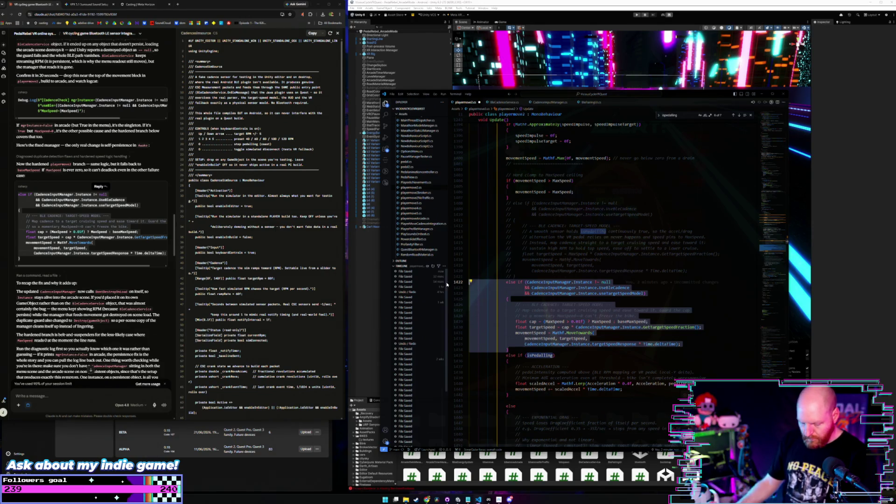
key(ctrl+slash)
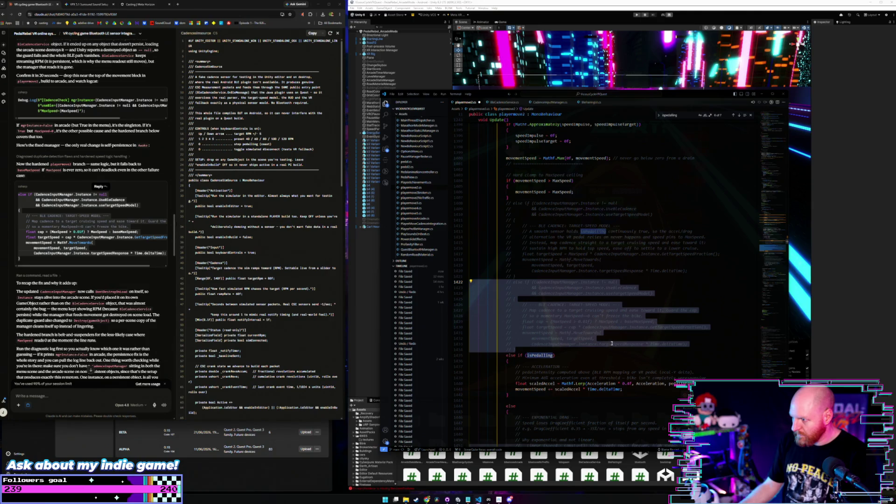
click(613, 343)
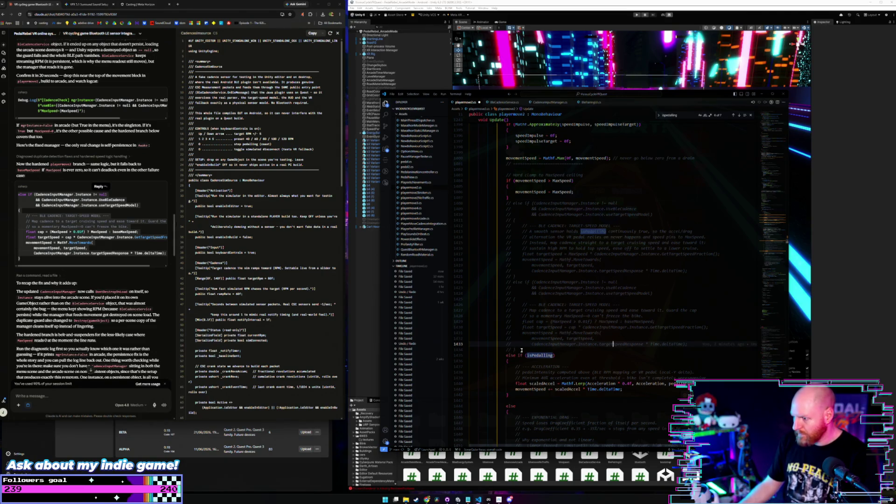
click(526, 276)
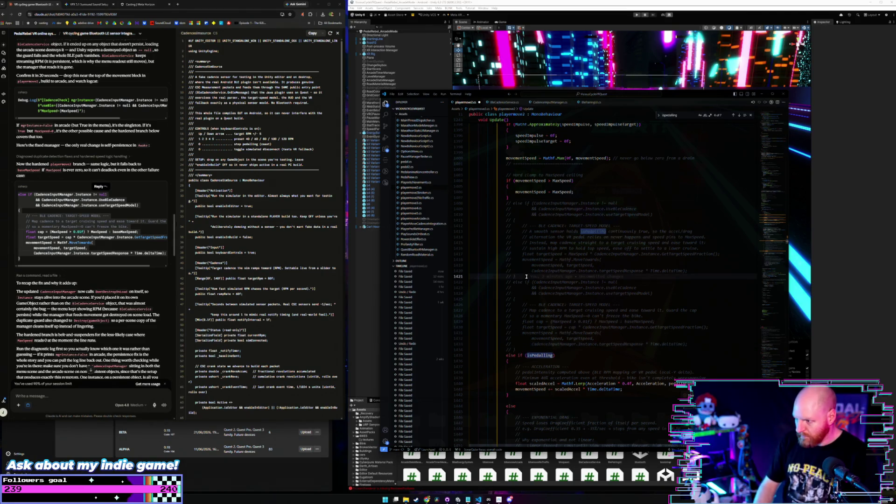
key(Return)
key(Return)
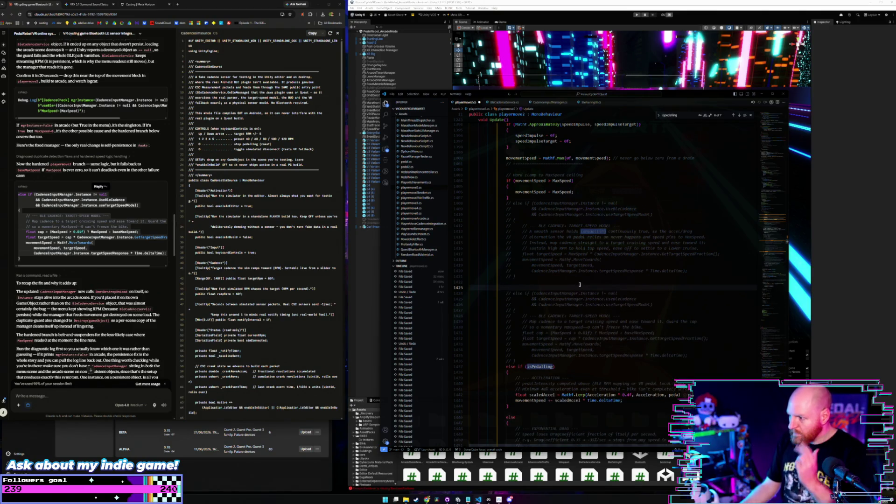
click(581, 275)
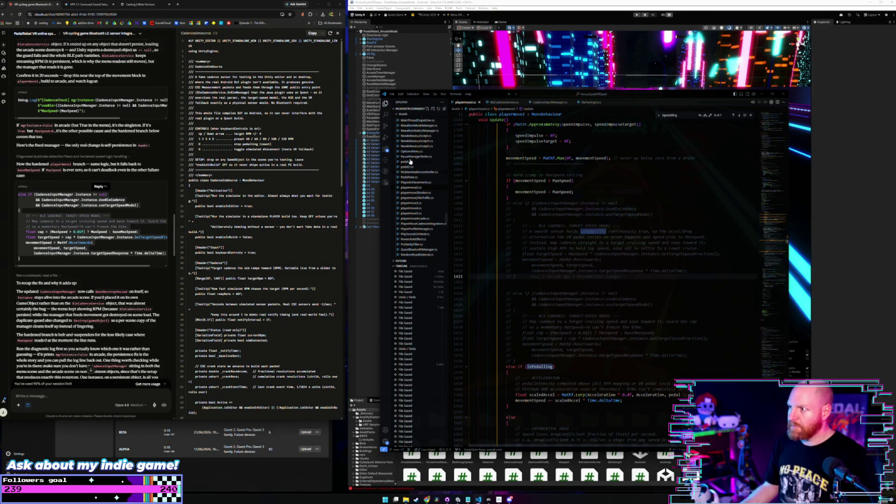
Save the Unity project via File > Save Project and bring up Build Profiles
click(391, 5)
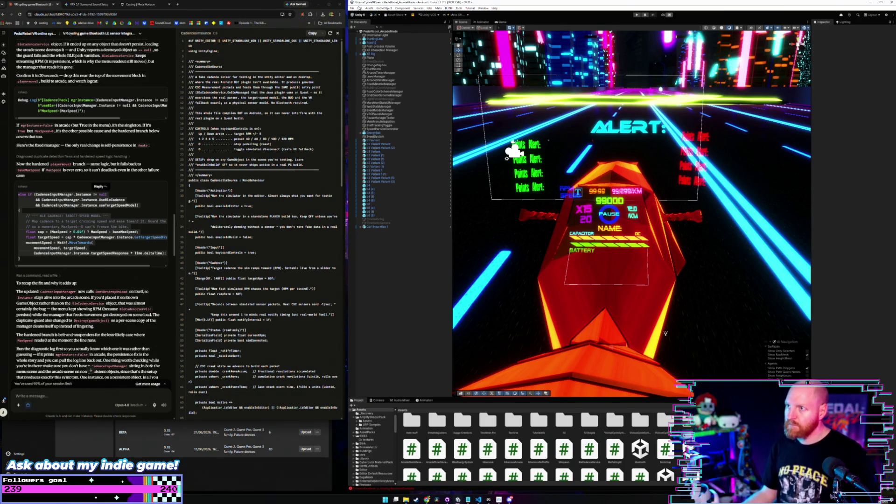
click(353, 9)
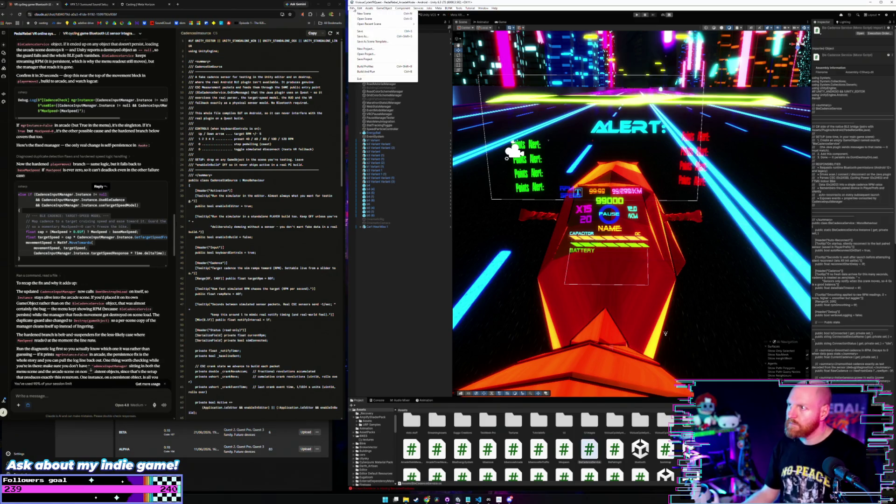
click(366, 34)
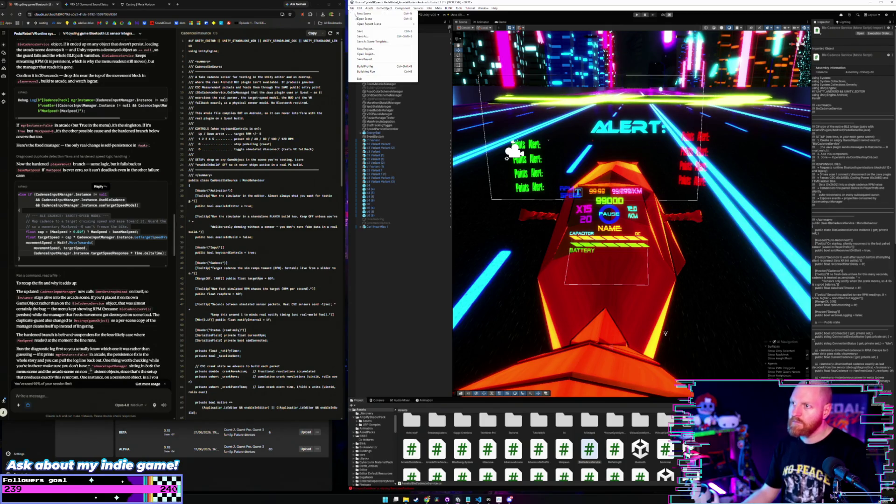
click(378, 66)
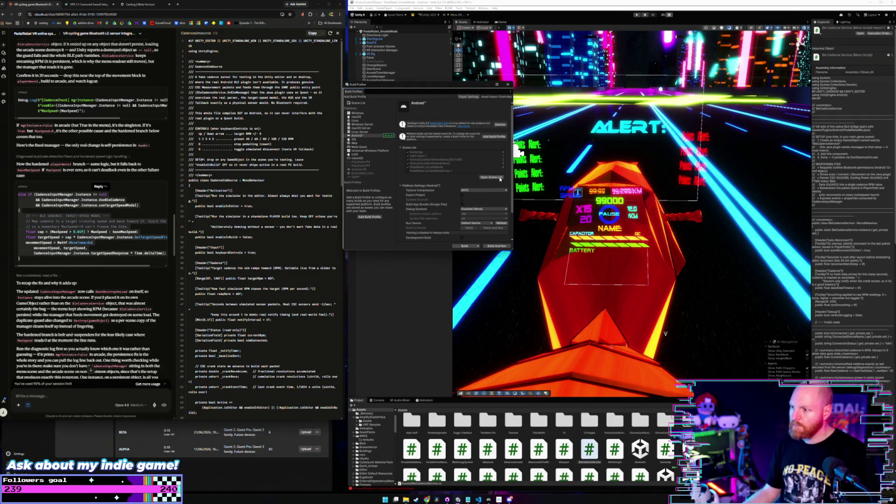
Change the Android Bundle Version Code in Player Settings, entering 09
click(461, 97)
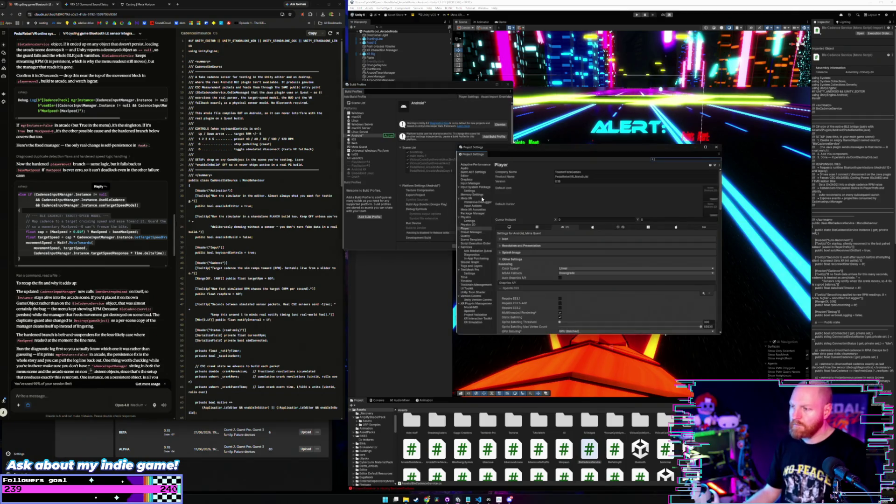
click(530, 259)
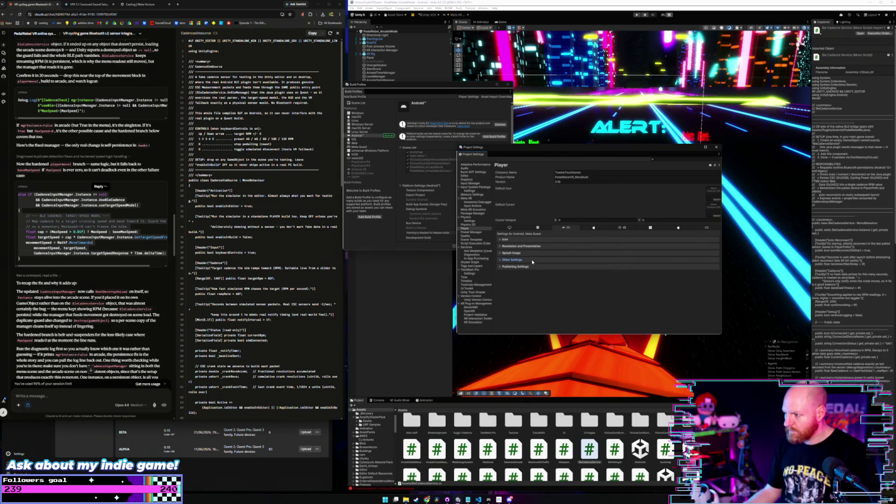
click(531, 259)
scroll(531, 259, down, 10)
click(567, 278)
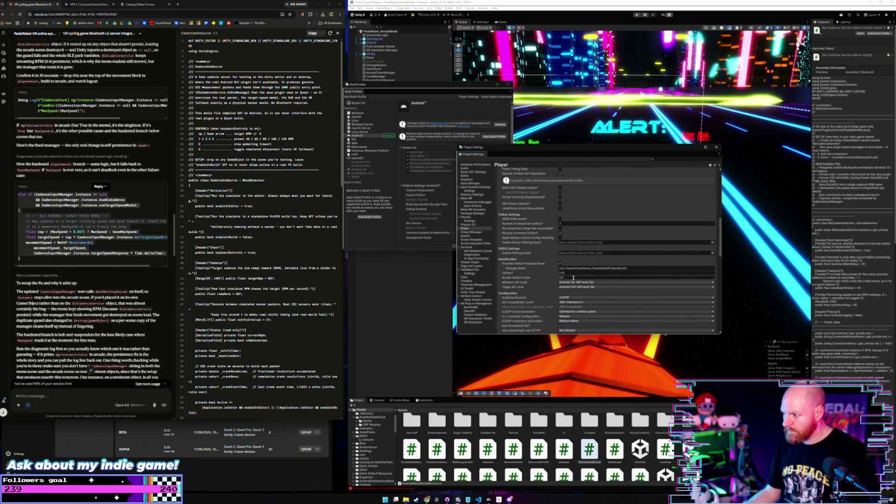
text(09)
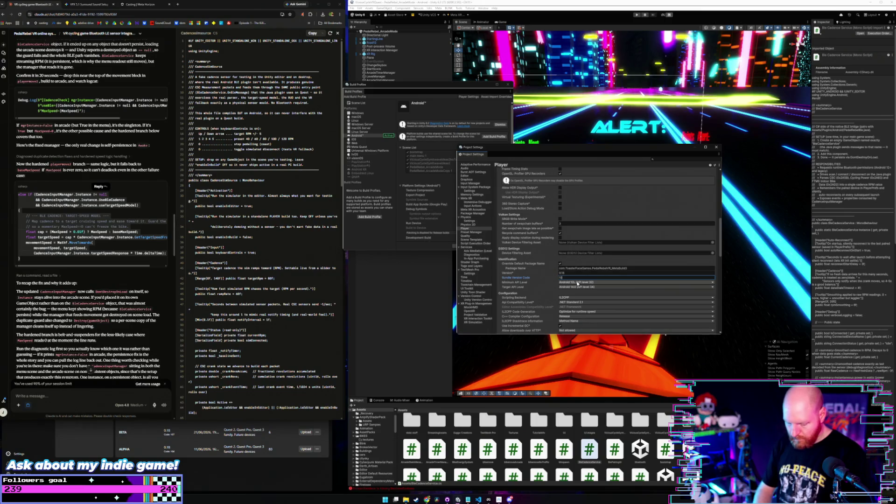
Build the Android player into a new folder 108 inside meta alpha
click(713, 147)
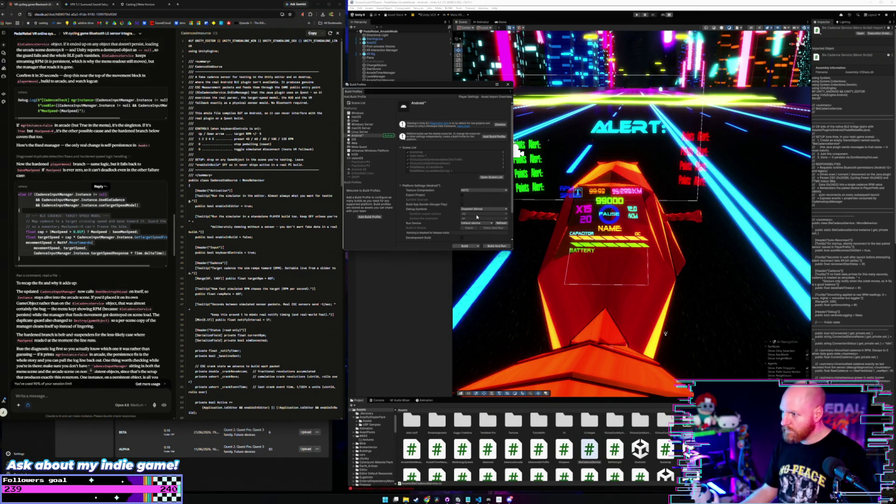
click(467, 246)
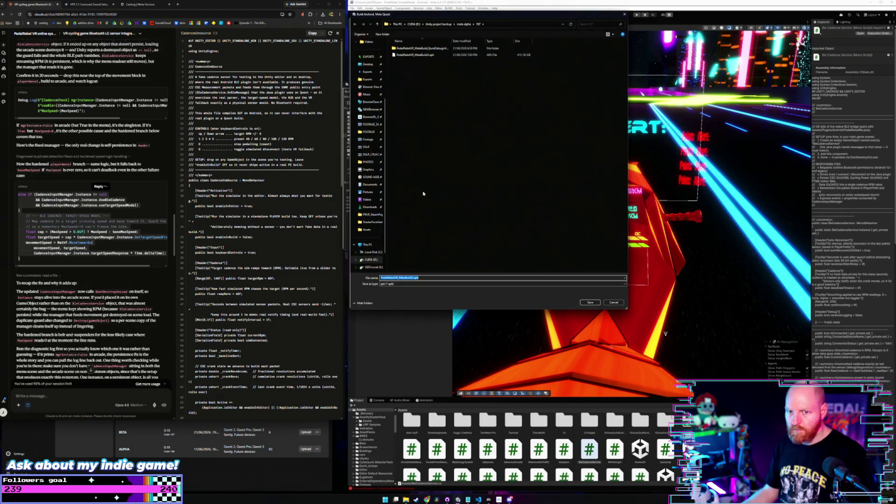
click(461, 25)
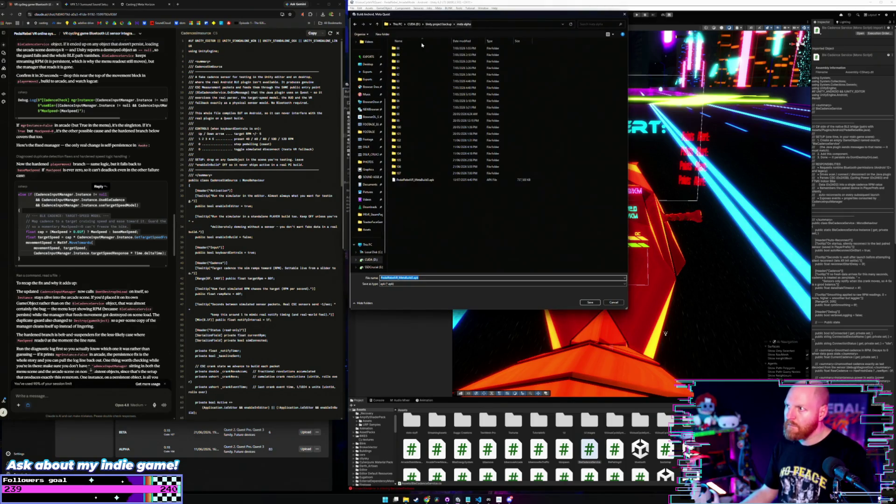
click(382, 34)
text(108)
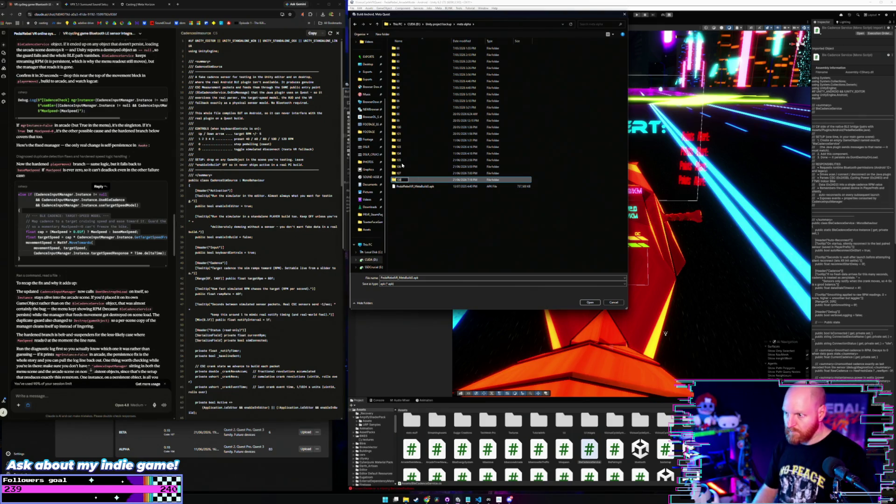
key(Return)
key(Return)
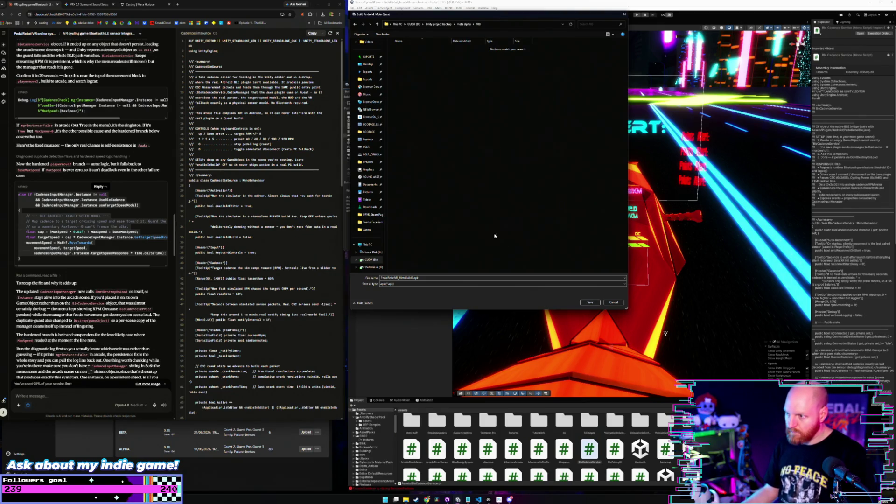
click(588, 302)
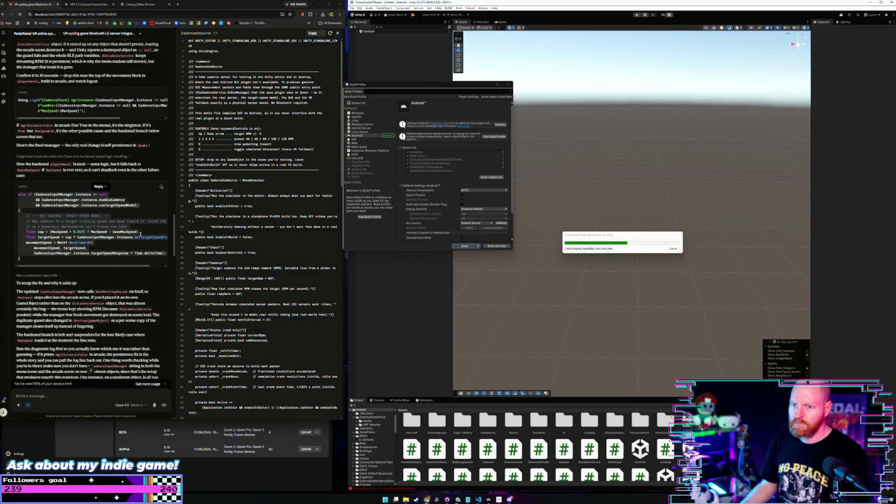
drag(18, 194, 149, 208)
click(149, 208)
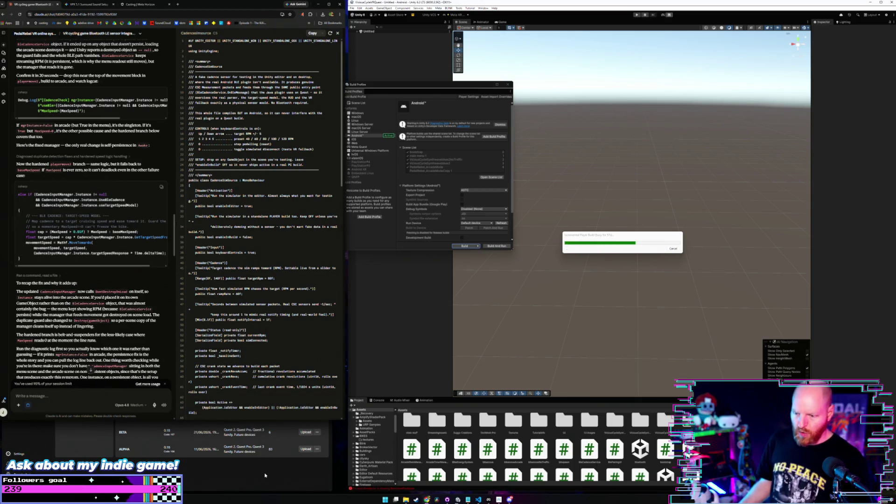
scroll(127, 170, up, 3)
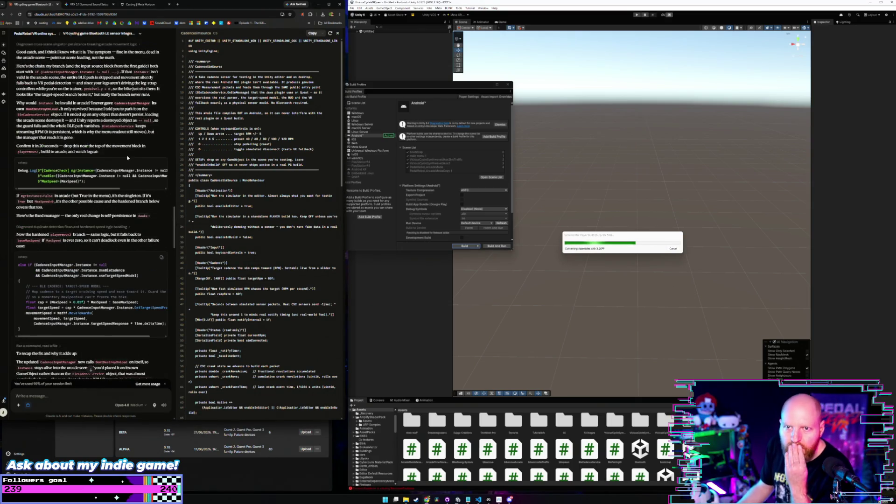
scroll(127, 169, down, 10)
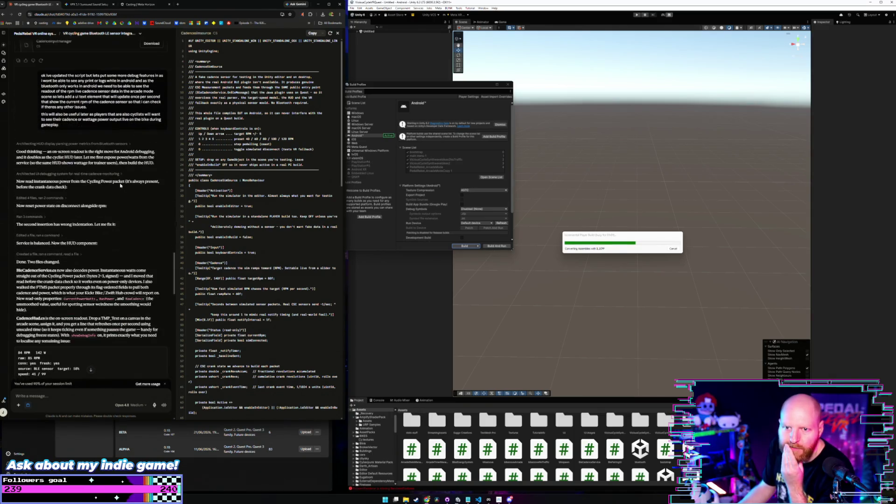
scroll(120, 185, down, 2)
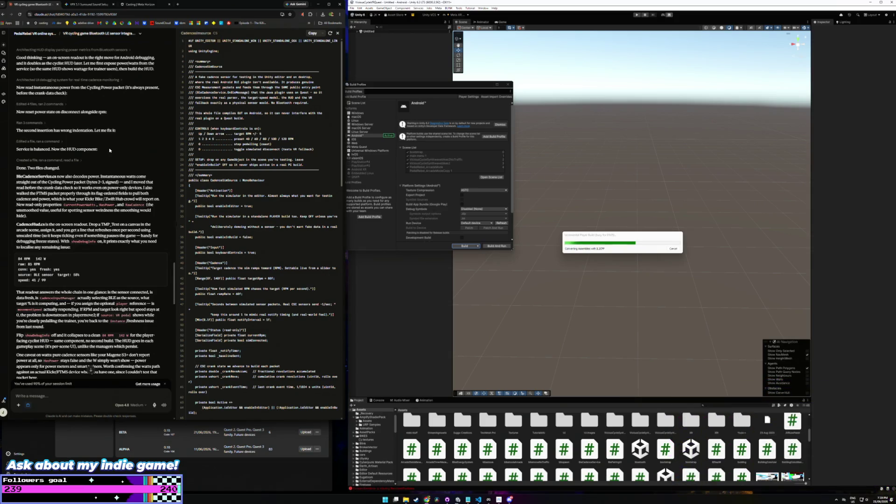
scroll(102, 171, up, 1)
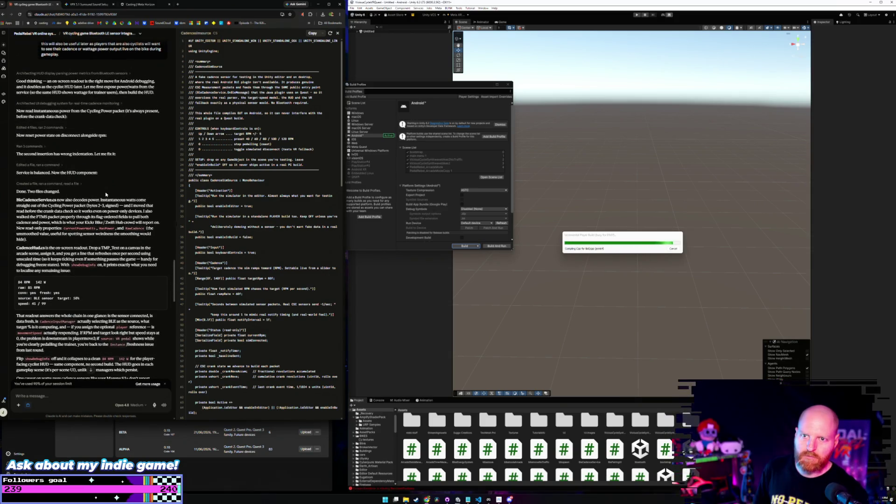
scroll(106, 194, down, 1)
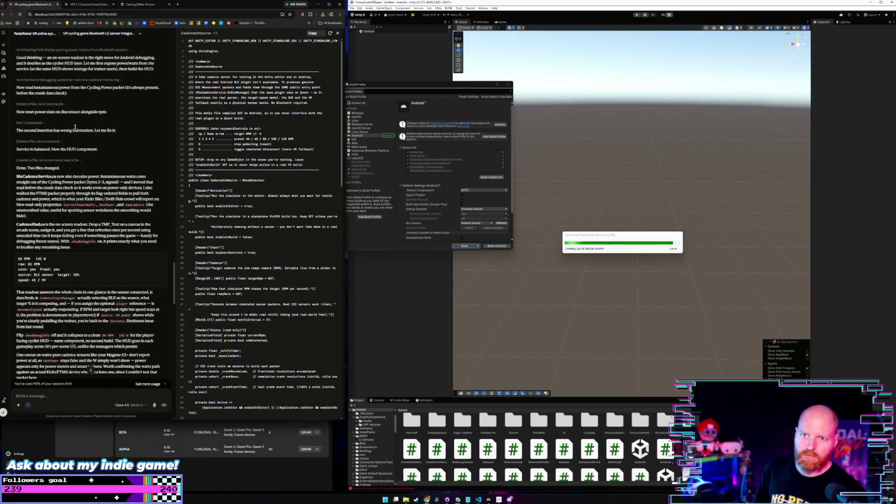
scroll(98, 172, down, 5)
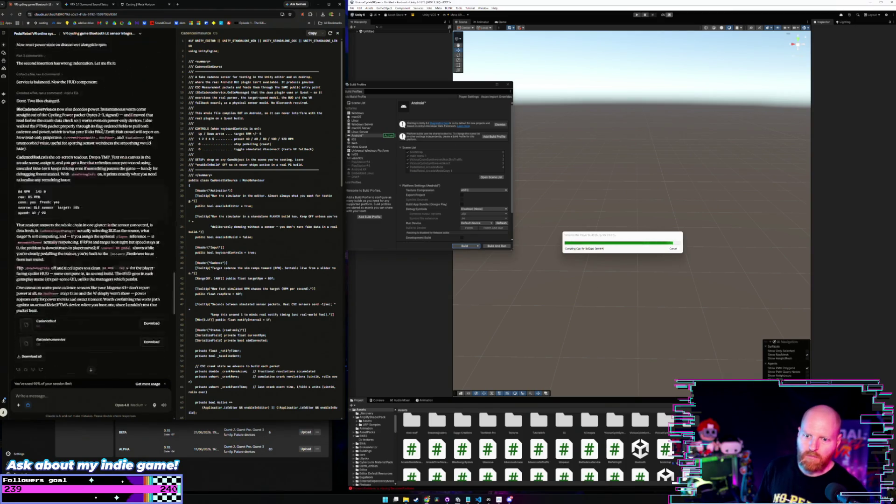
scroll(99, 172, down, 2)
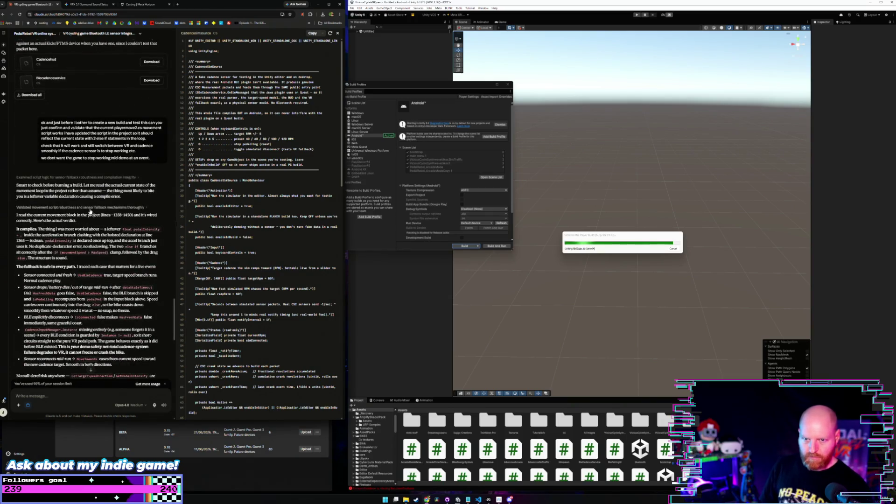
scroll(87, 213, down, 10)
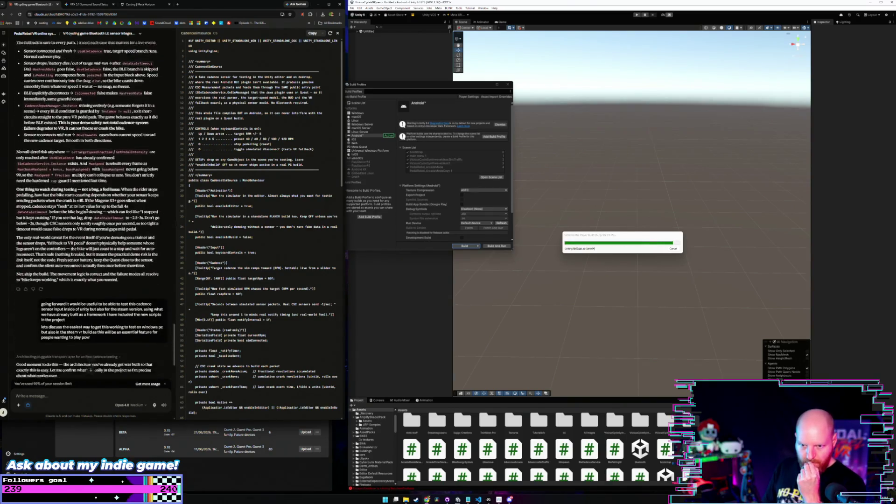
scroll(87, 212, down, 1)
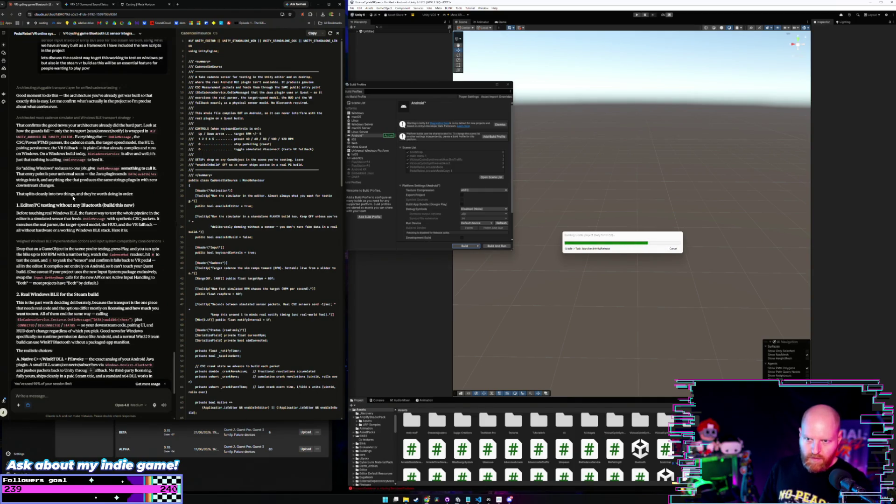
scroll(72, 198, down, 1)
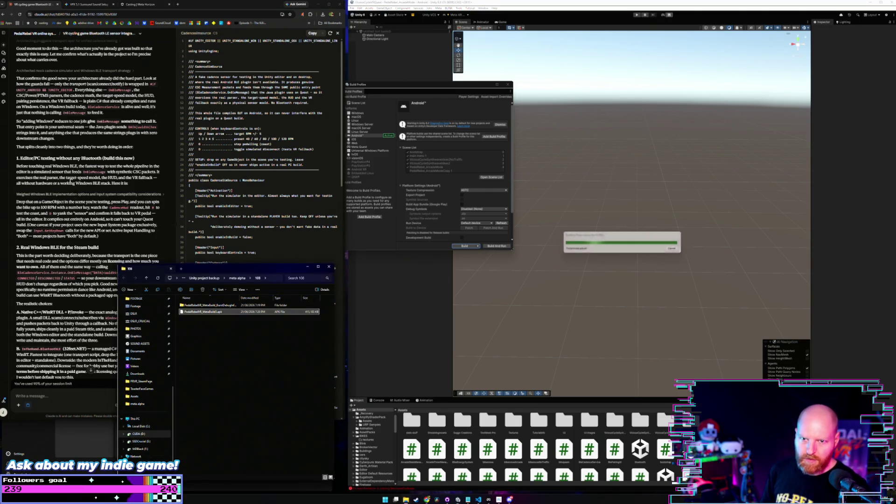
Start a new Pedal Rebel upload and pick meta alpha\108\PedalRebelVR_MetaBuild3.apk
click(163, 183)
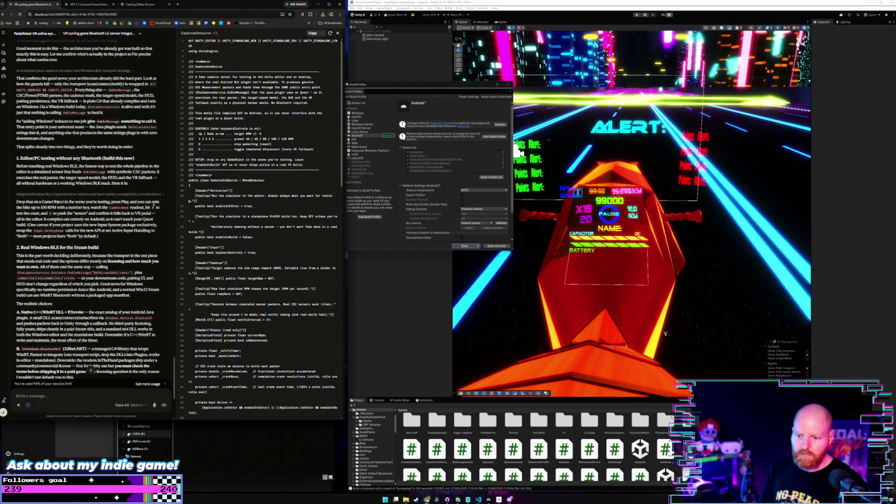
click(145, 431)
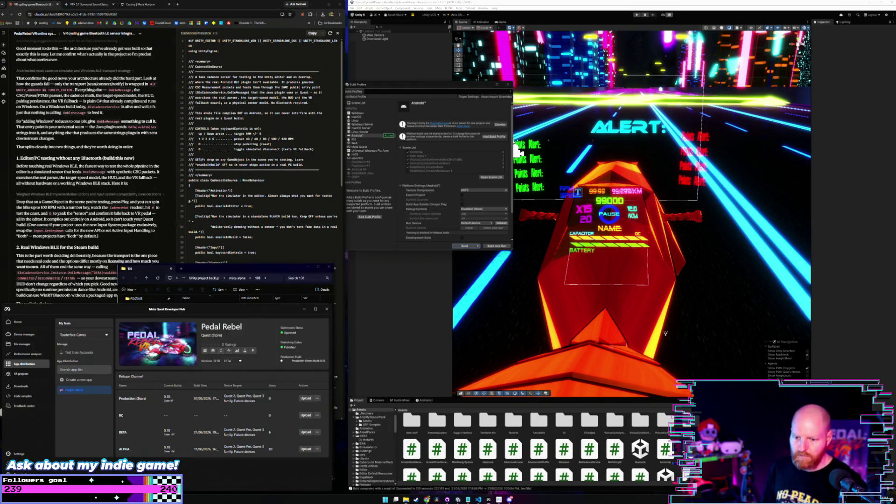
click(306, 432)
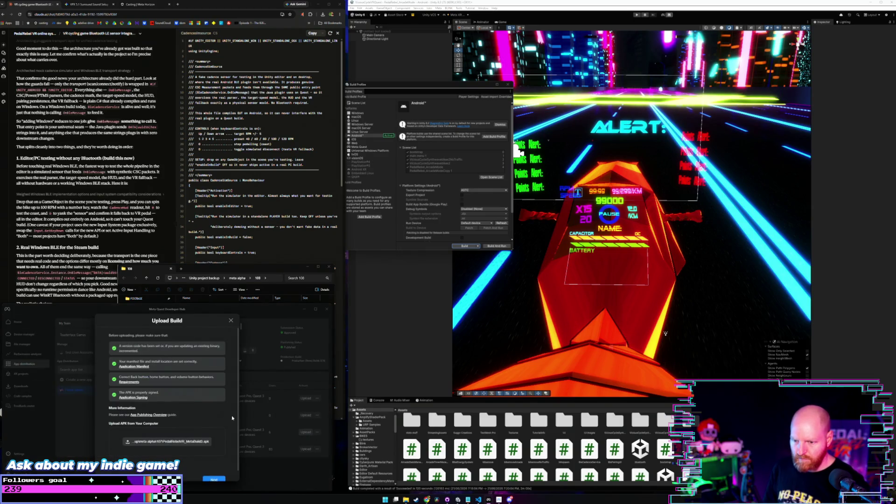
click(166, 441)
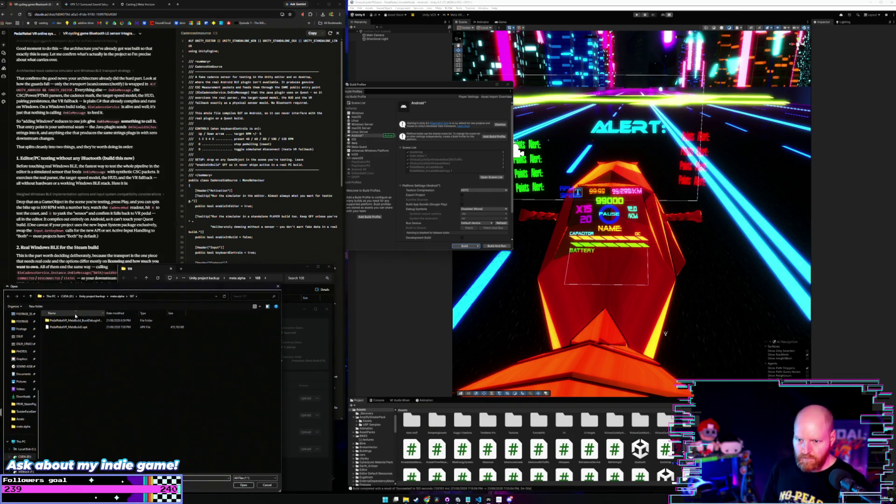
click(30, 295)
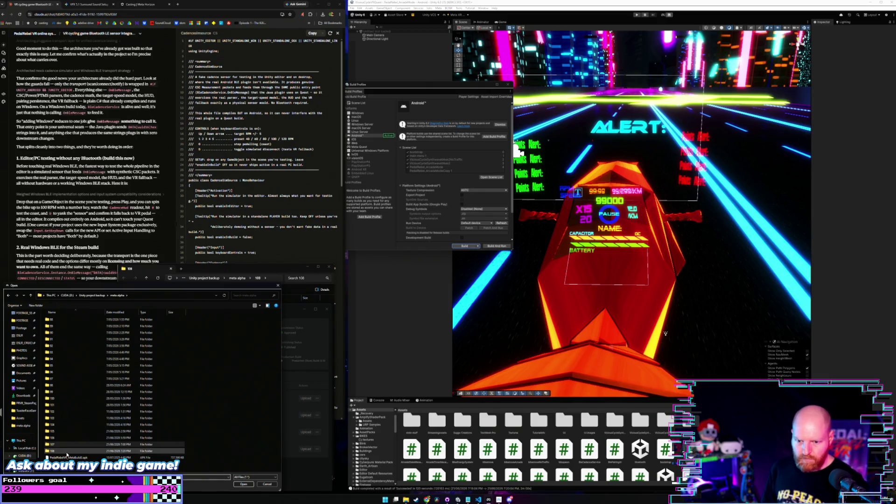
double_click(53, 451)
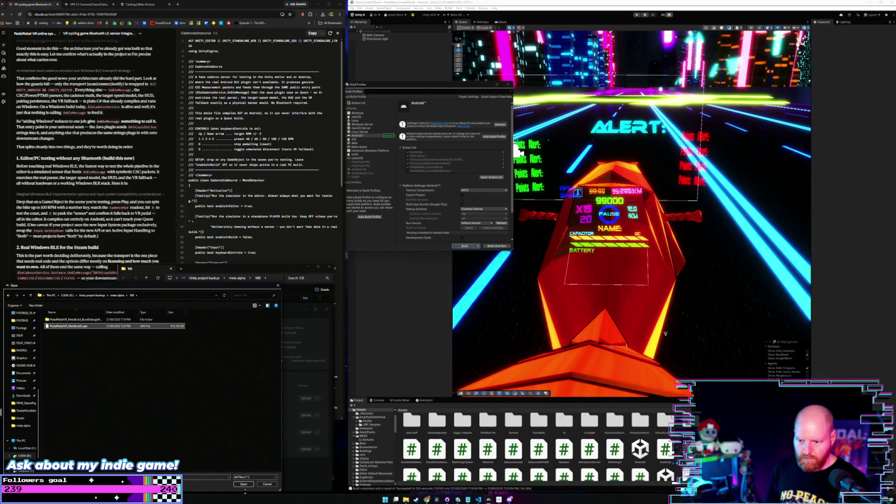
click(243, 483)
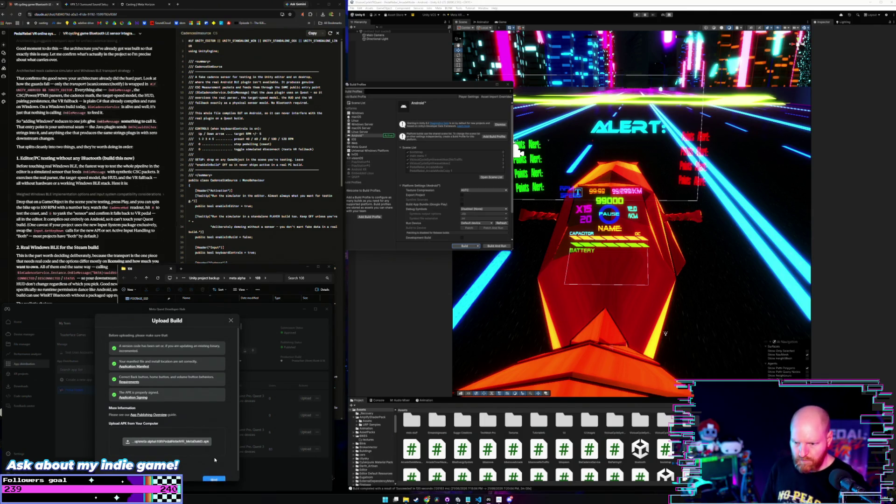
Upload the build to the BETA channel, then minimise MQDH and return to Claude
click(213, 481)
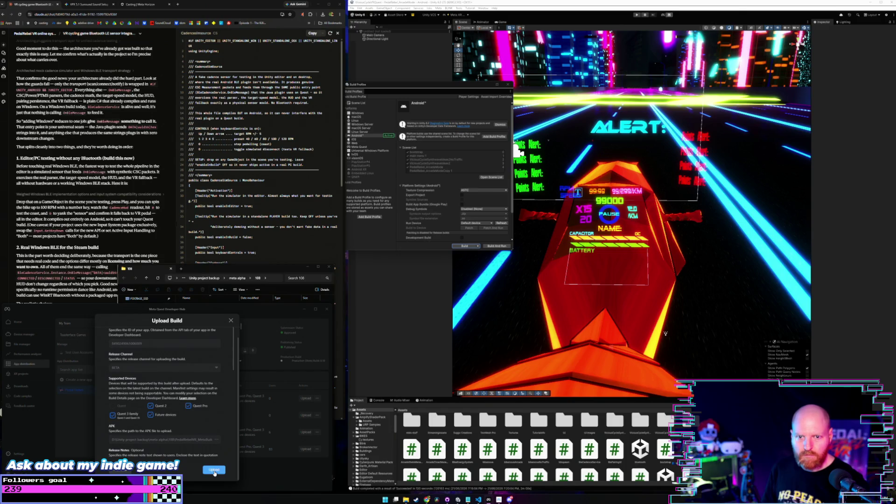
click(218, 469)
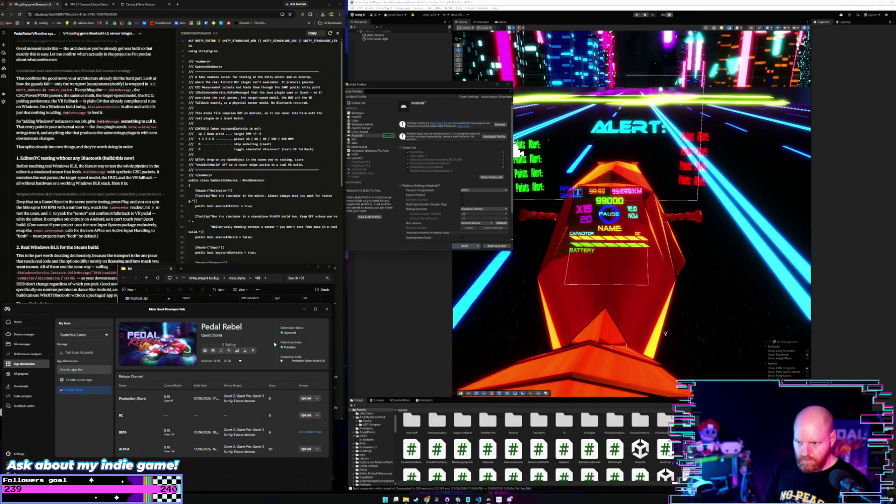
click(304, 310)
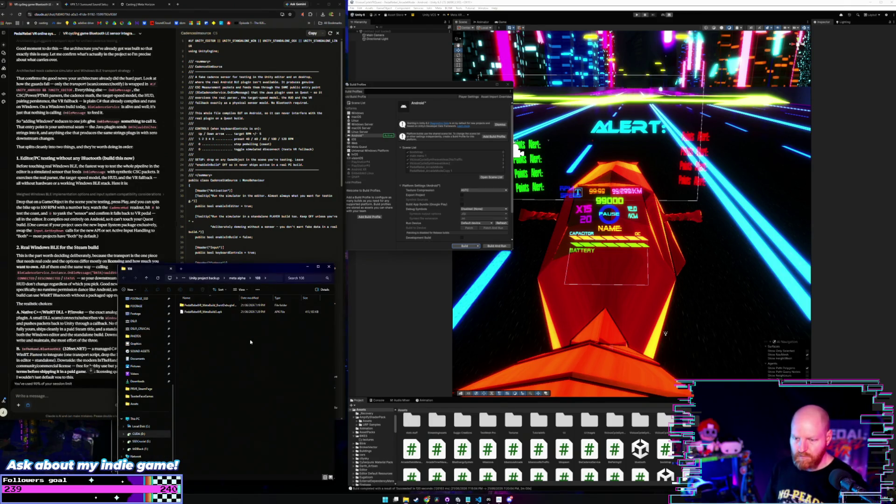
click(60, 394)
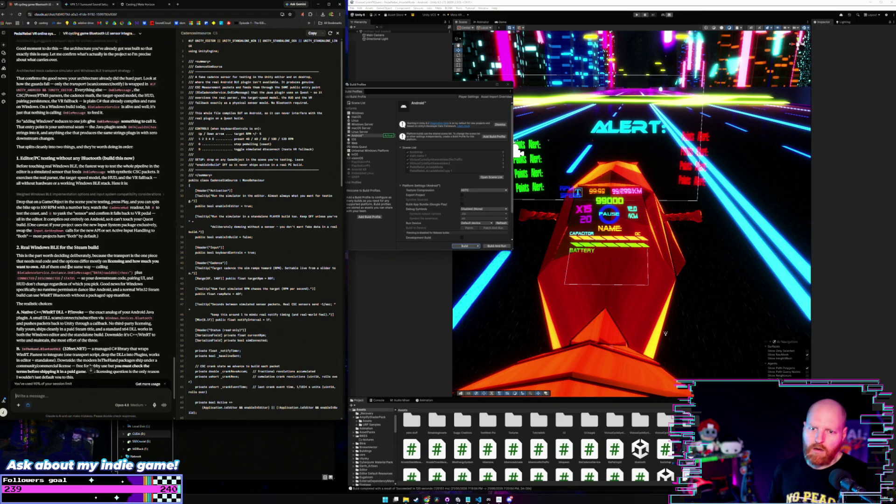
scroll(96, 203, down, 3)
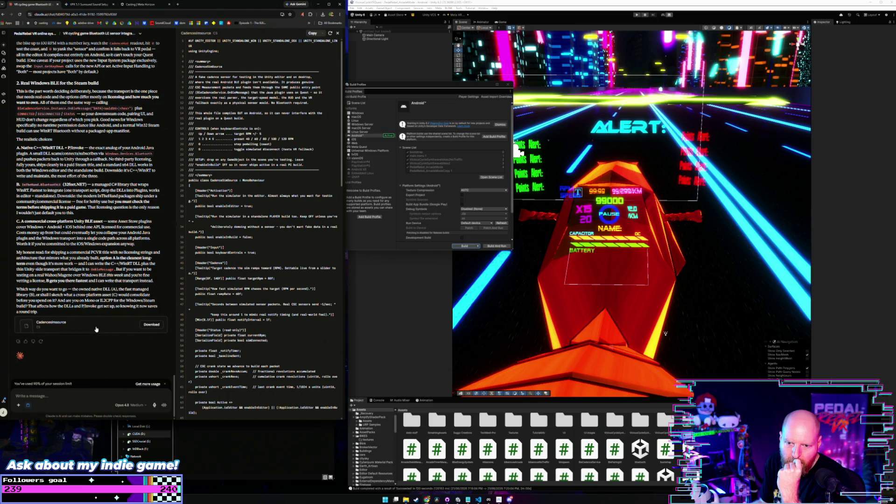
scroll(138, 236, up, 1)
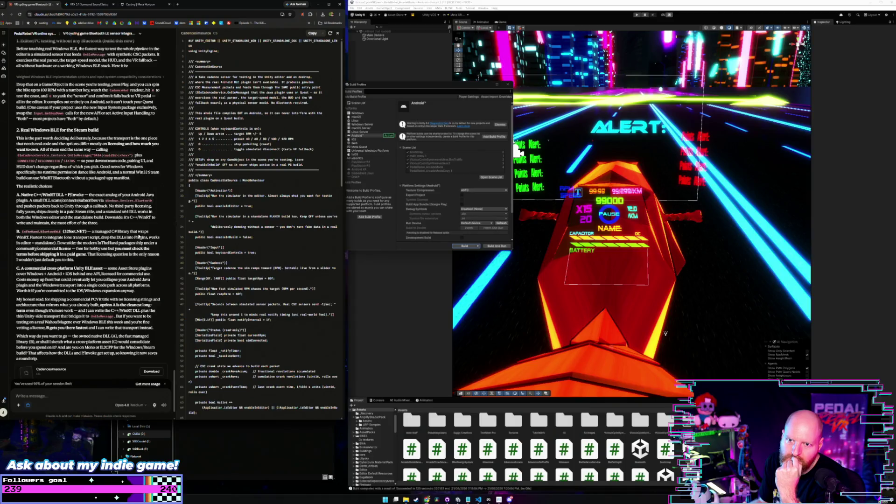
scroll(138, 237, up, 1)
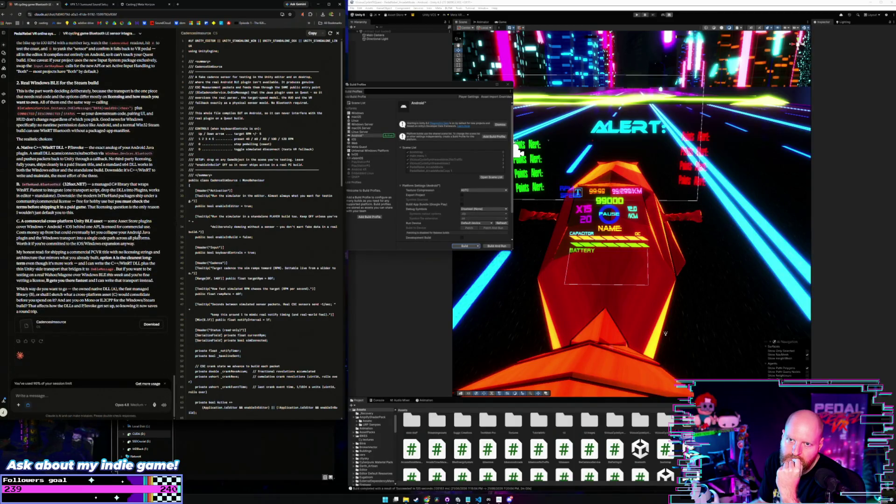
scroll(138, 234, up, 1)
scroll(139, 235, up, 2)
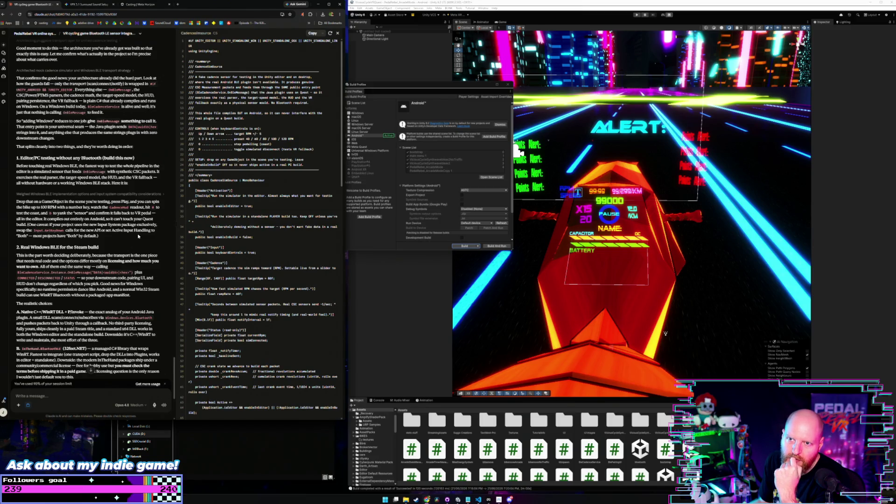
scroll(138, 236, down, 4)
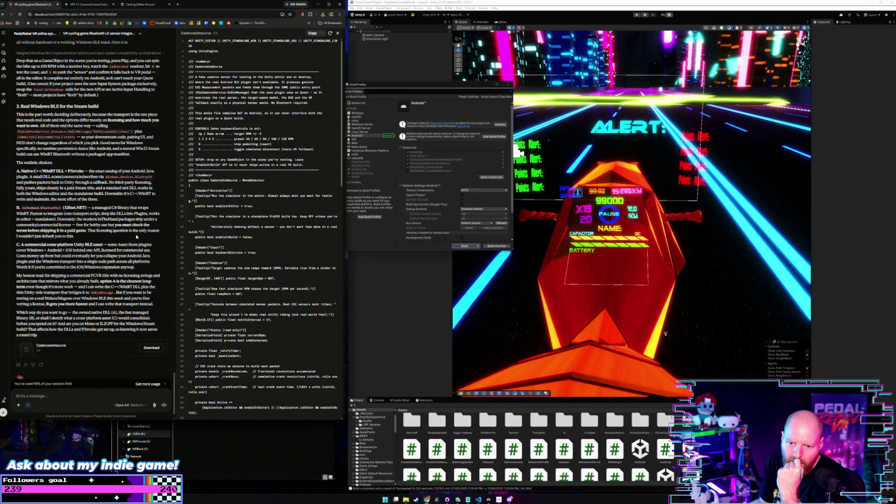
scroll(137, 236, up, 2)
scroll(137, 237, up, 3)
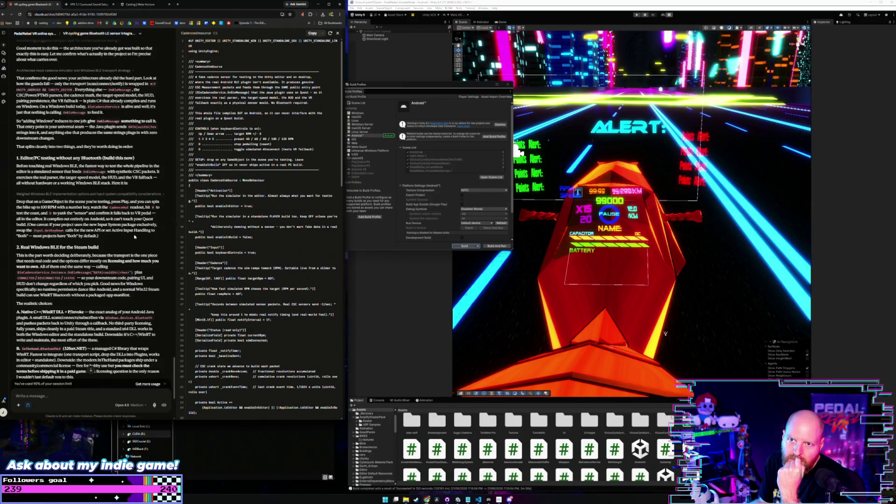
scroll(134, 236, up, 1)
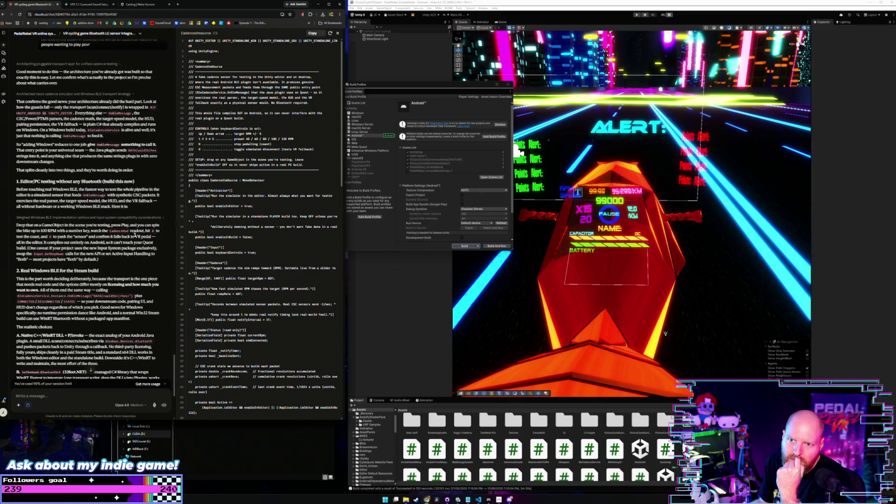
scroll(134, 236, up, 2)
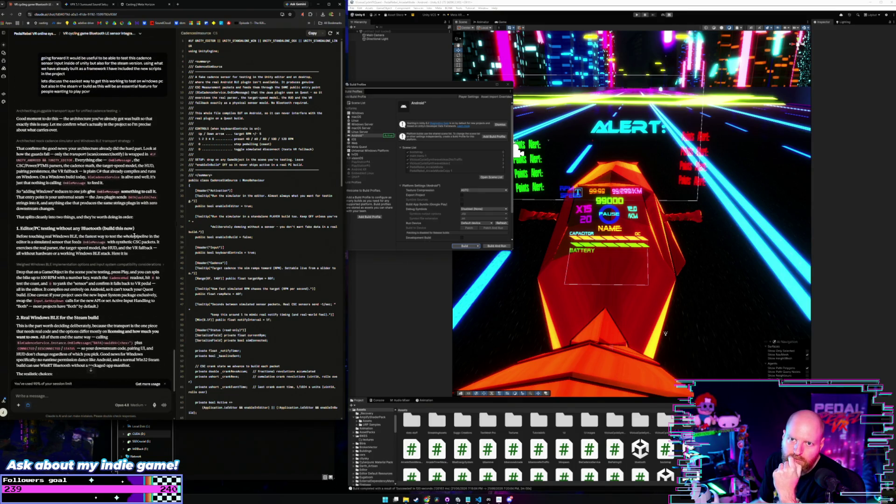
scroll(134, 237, down, 5)
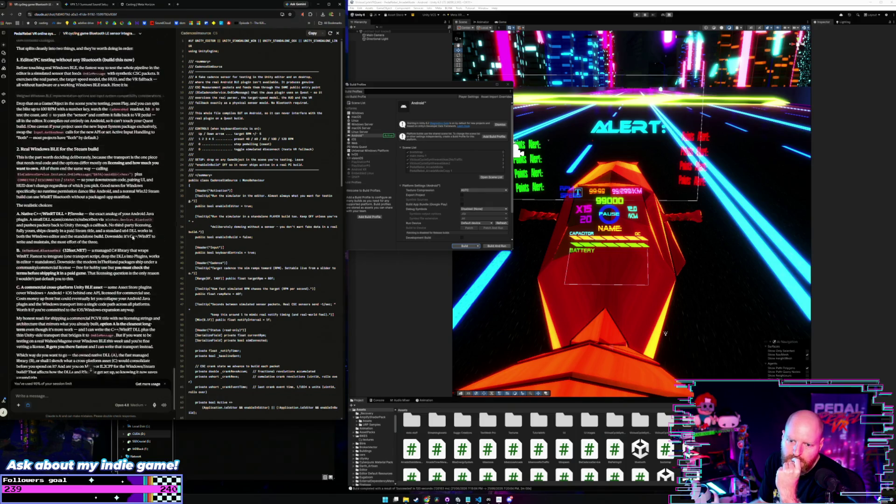
scroll(132, 237, down, 3)
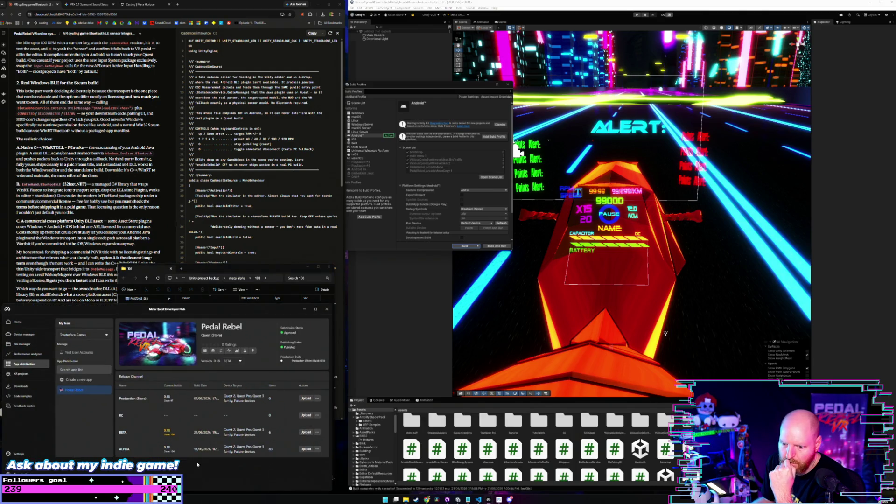
Close the 108 build folder window and go back to the Claude chat
click(317, 264)
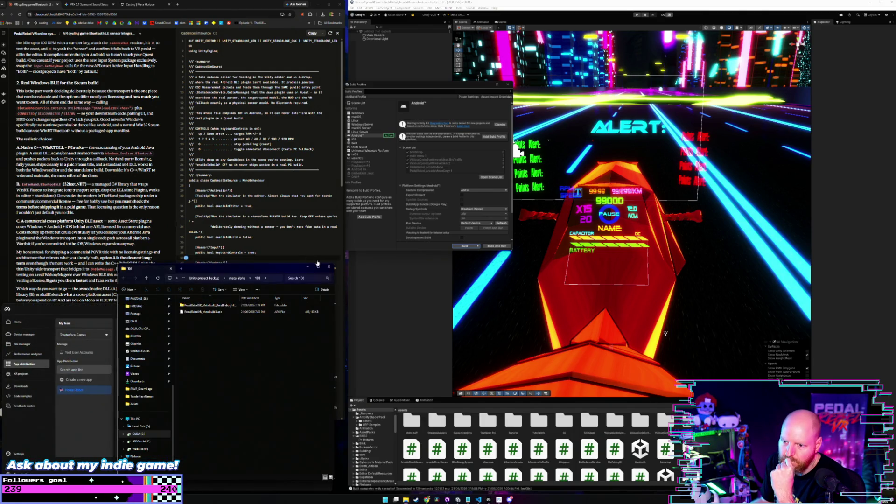
click(329, 266)
click(160, 259)
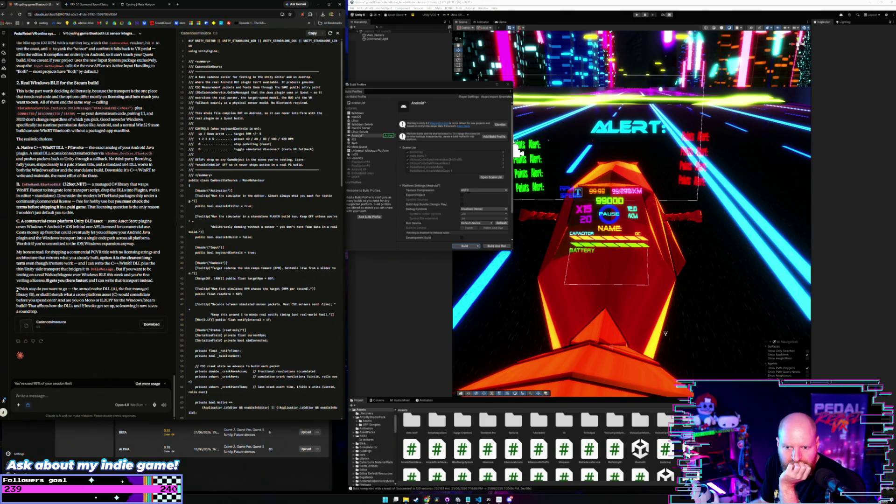
Close the Claude tab so Gemini's VPX 5.1 surround-sound answer shows
scroll(17, 290, up, 1)
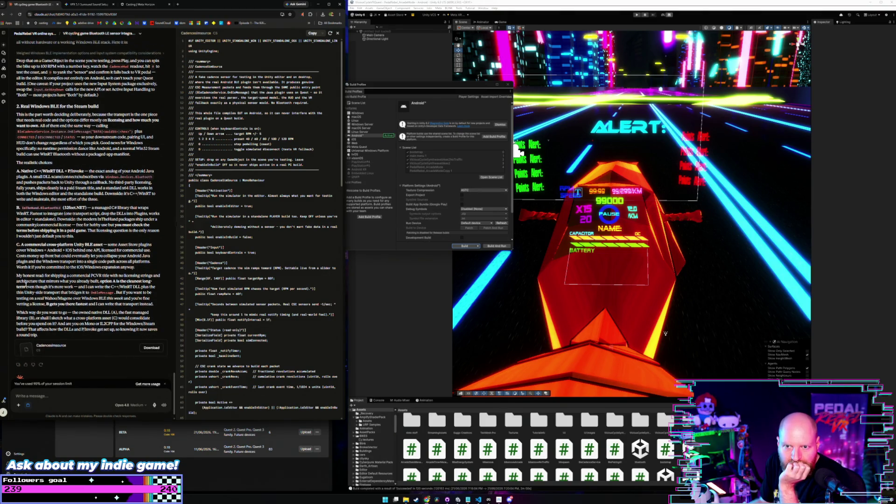
scroll(25, 283, down, 1)
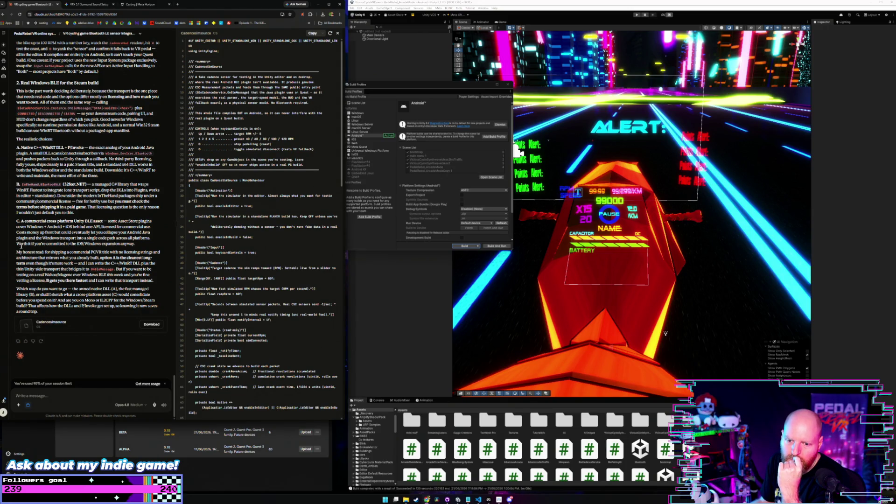
right_click(3, 413)
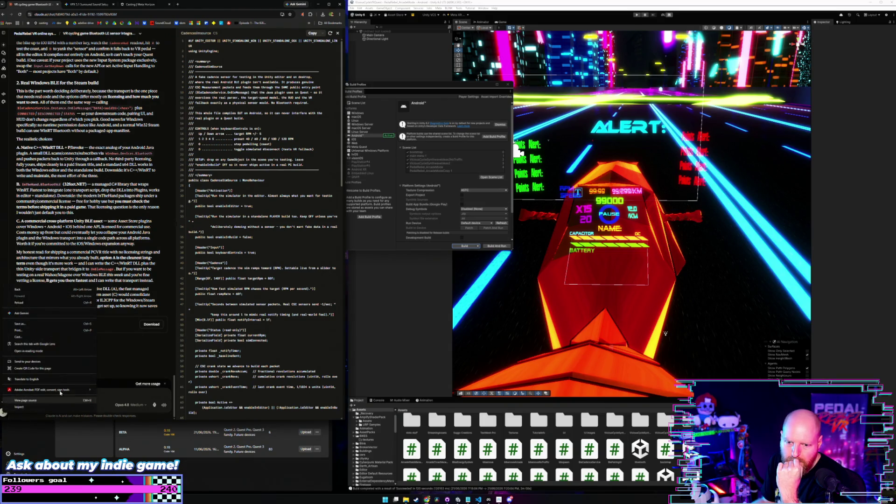
click(2, 413)
click(4, 412)
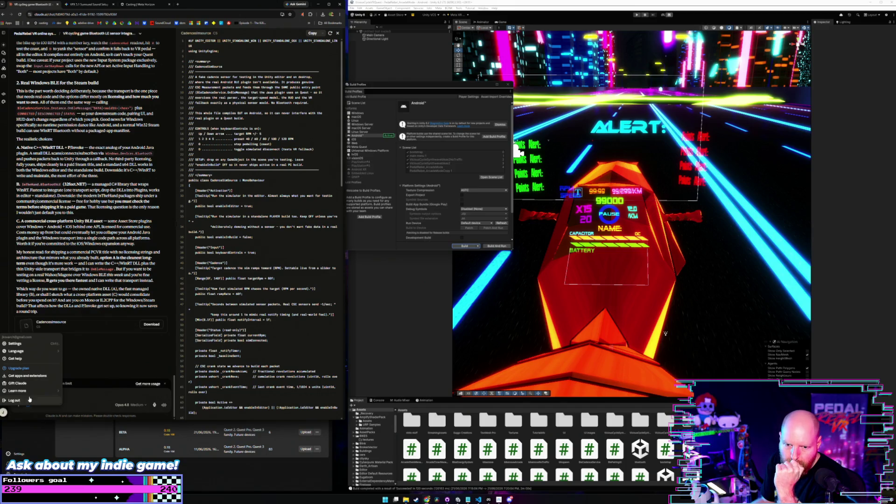
click(131, 359)
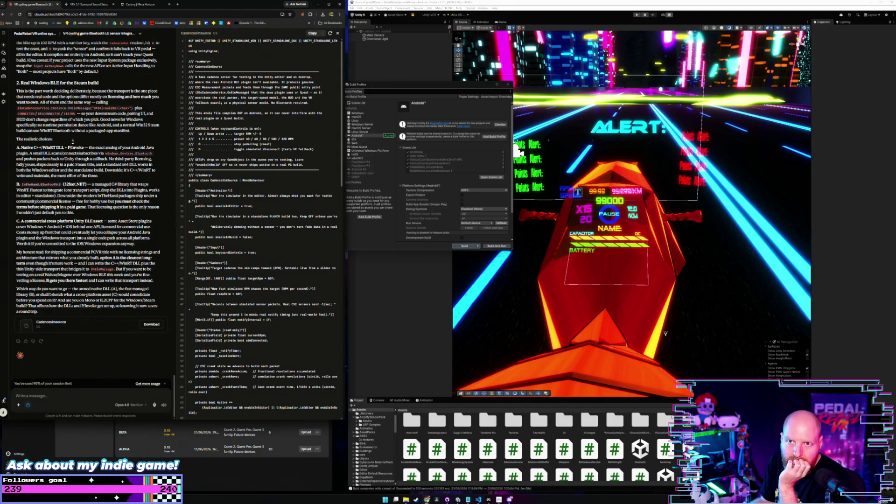
click(57, 4)
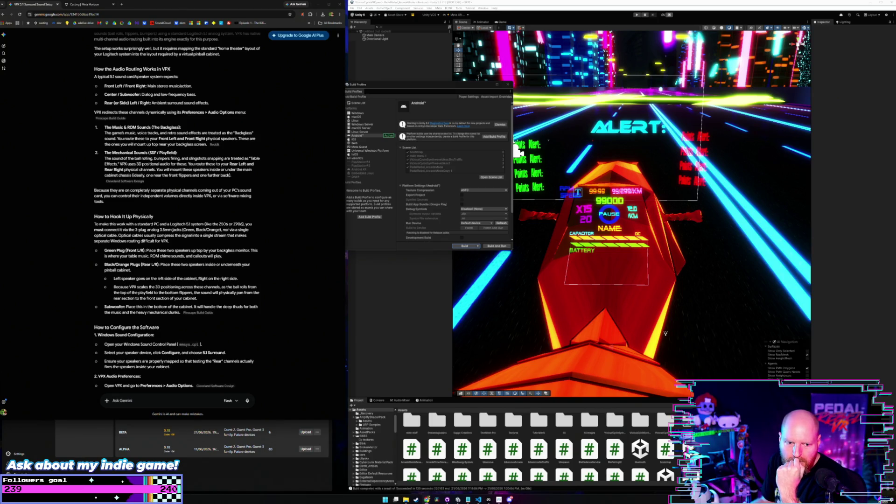
Scroll through Claude's CadenceSimSource script, then switch to Meta Quest Developer Hub
key(alt+Tab)
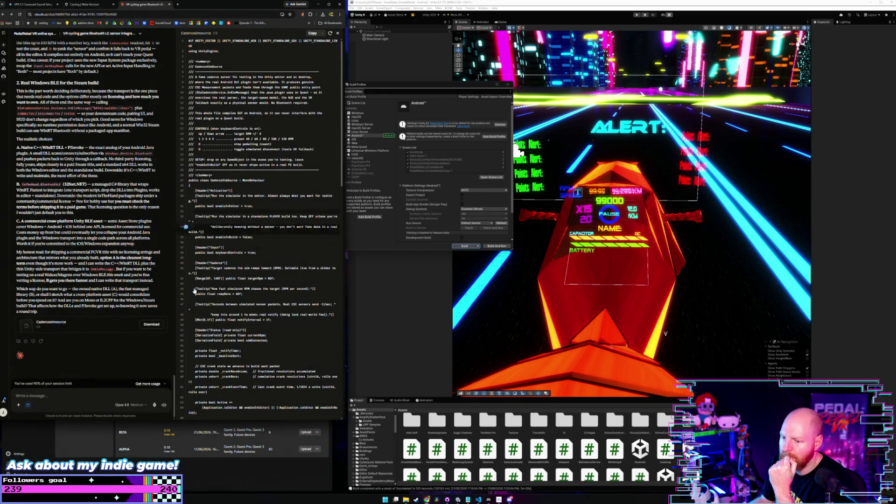
key(alt+Tab)
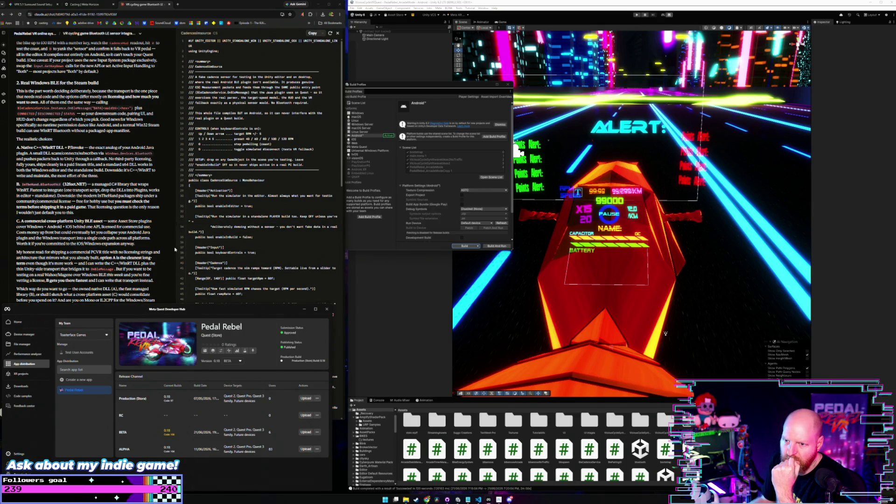
click(229, 254)
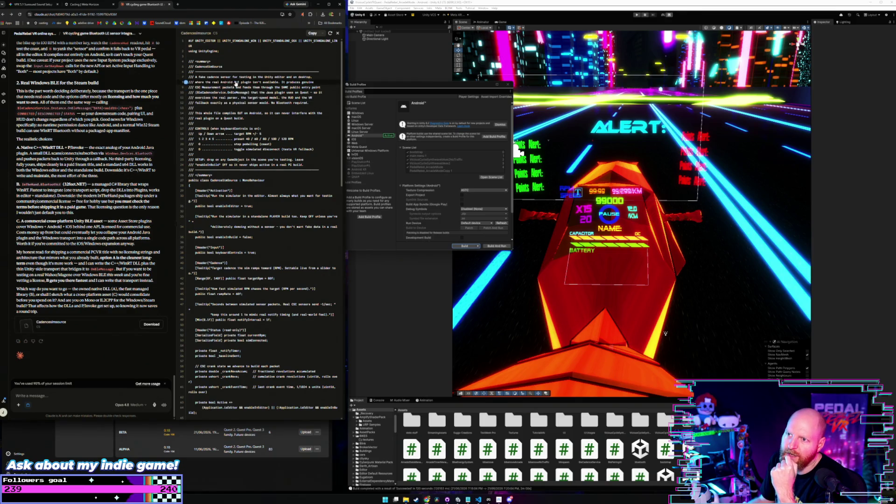
scroll(286, 135, down, 10)
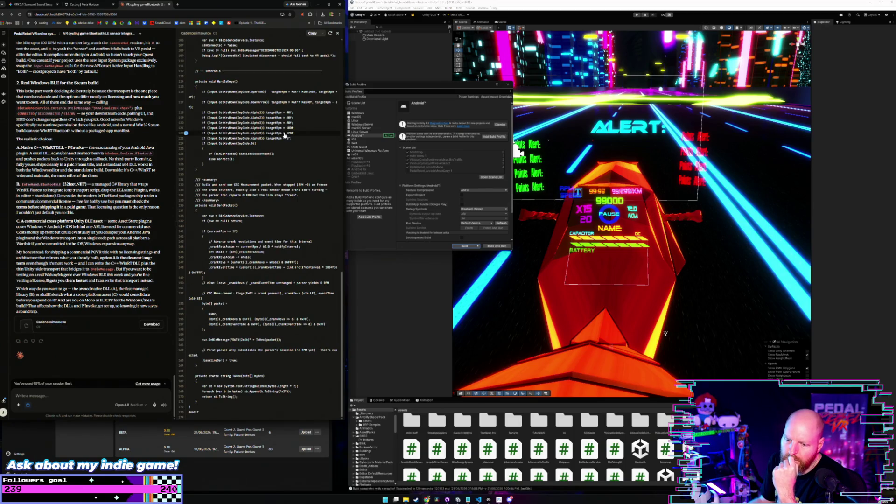
scroll(284, 135, up, 10)
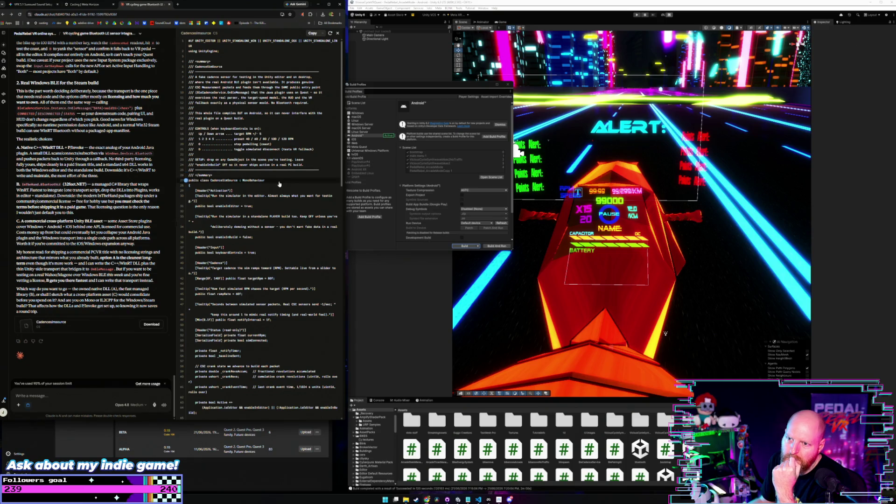
scroll(279, 184, down, 10)
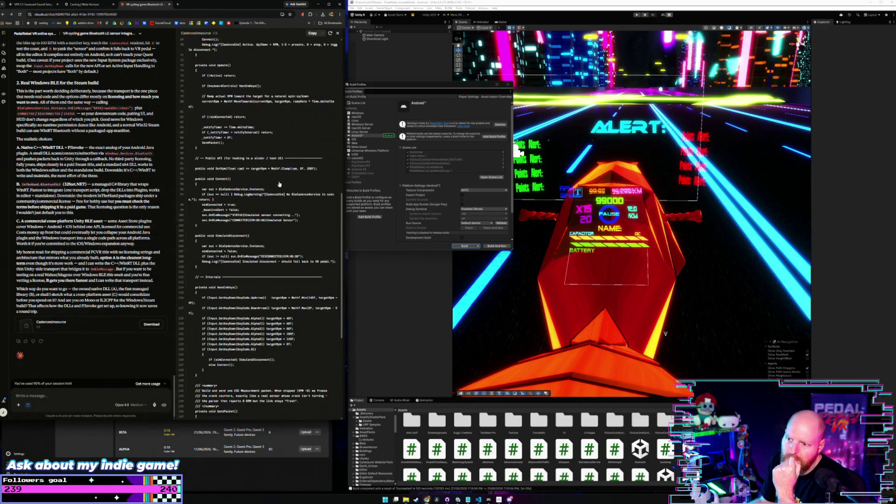
click(235, 465)
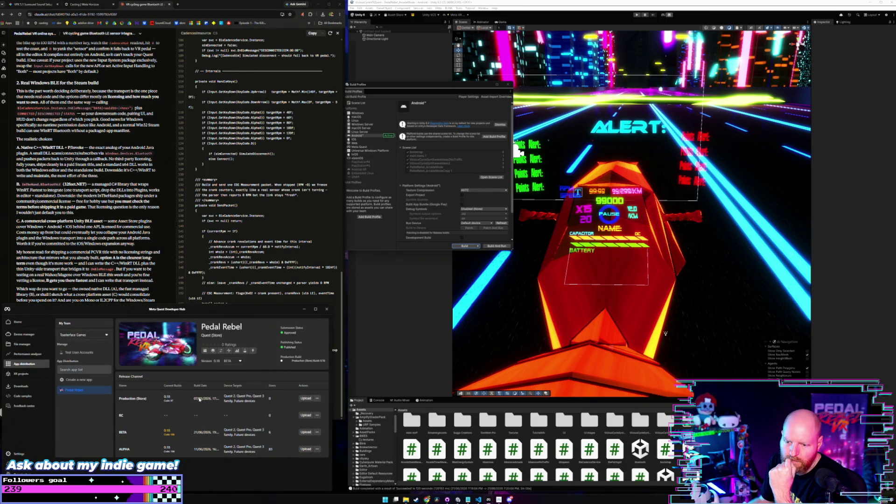
click(155, 282)
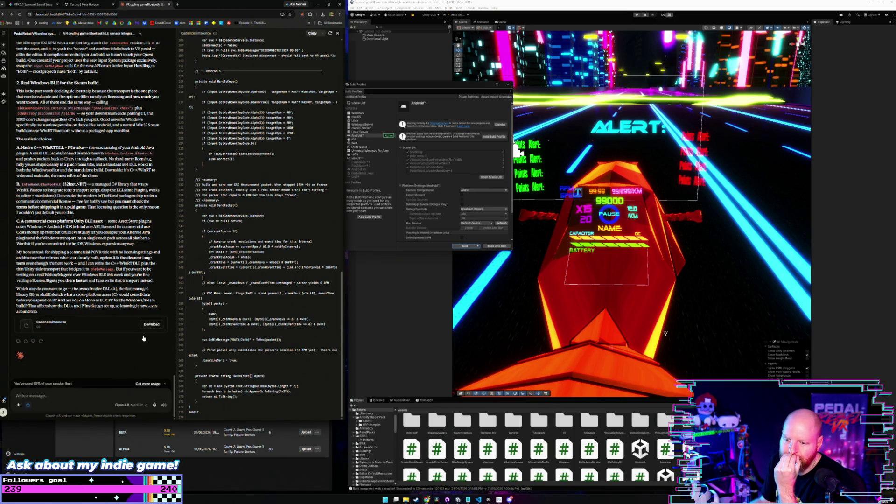
key(alt+Tab)
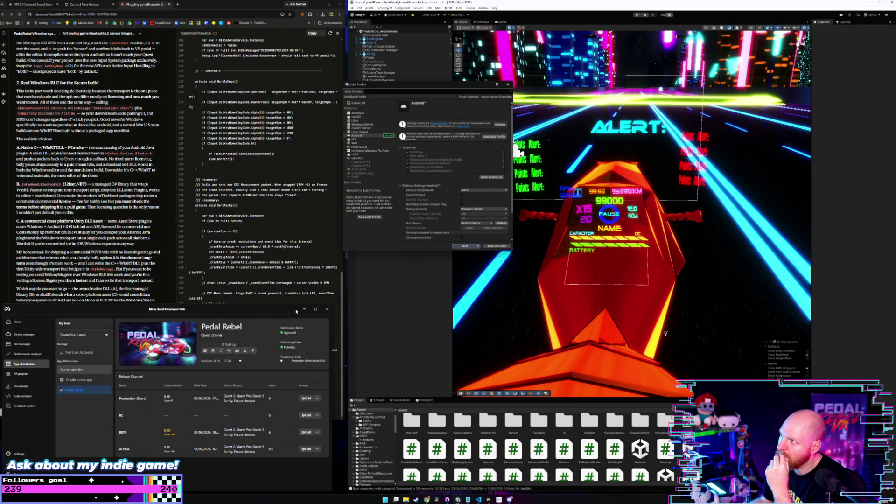
Check Pedal Rebel's release channels in MQDH, then bring playermove2.cs forward in VS Code
mouse_move(227, 328)
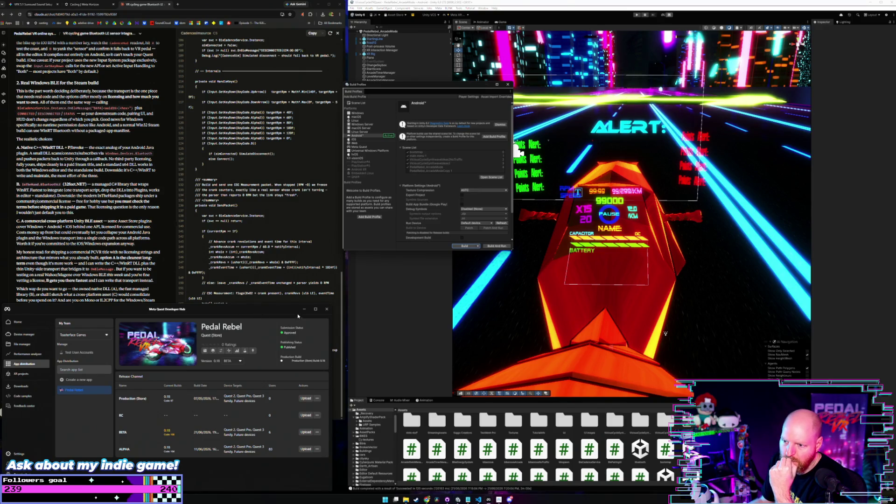
click(304, 309)
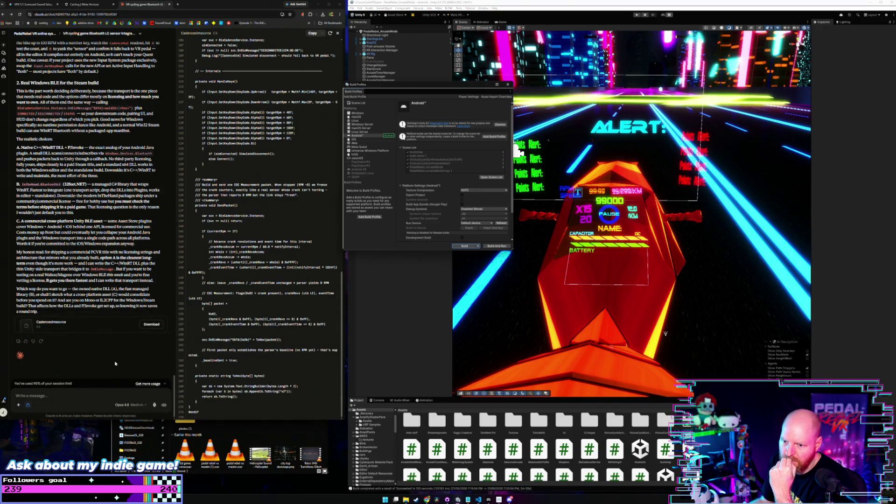
click(327, 441)
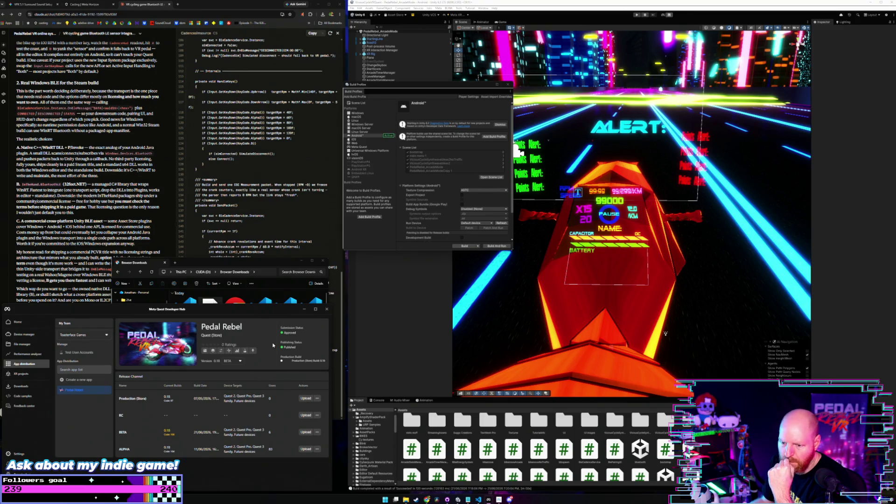
click(342, 319)
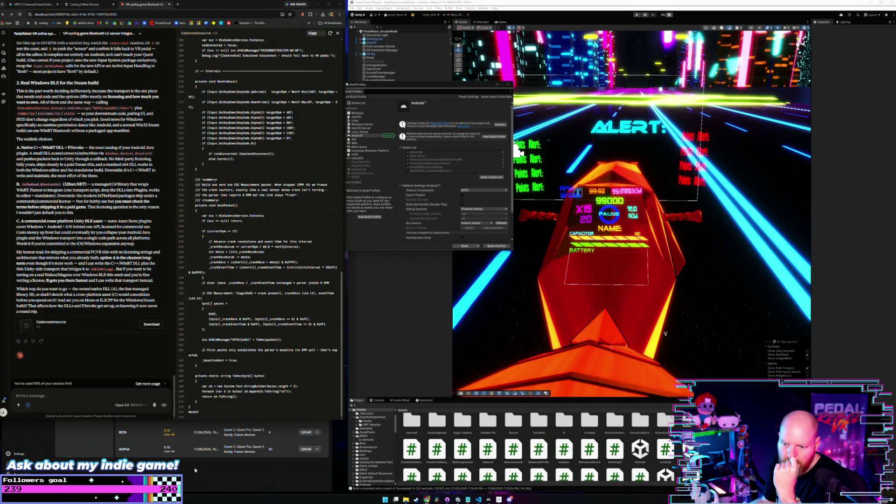
click(195, 469)
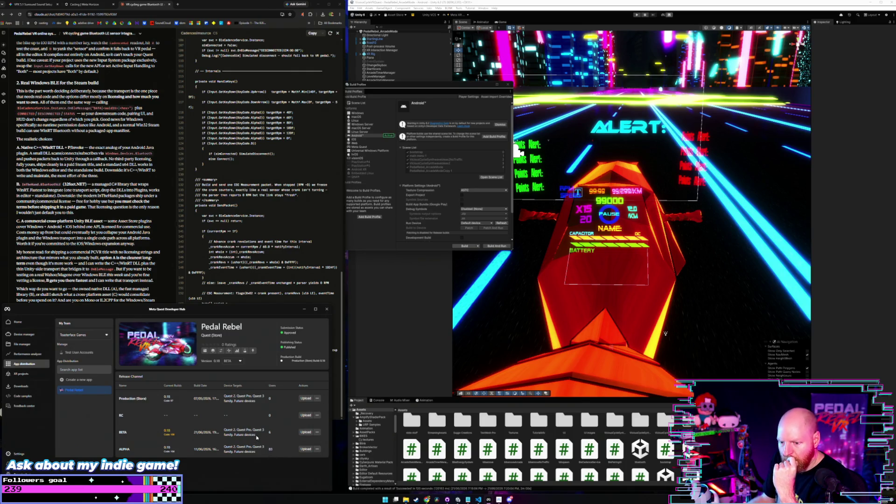
click(342, 348)
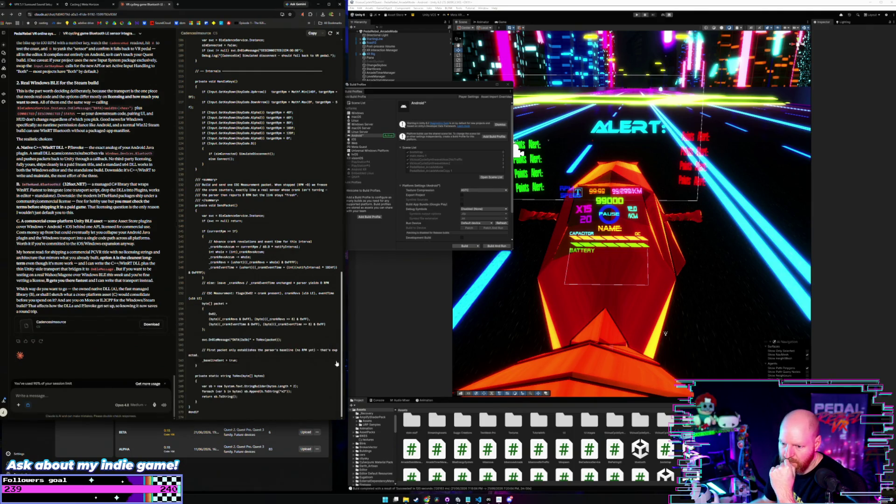
click(292, 473)
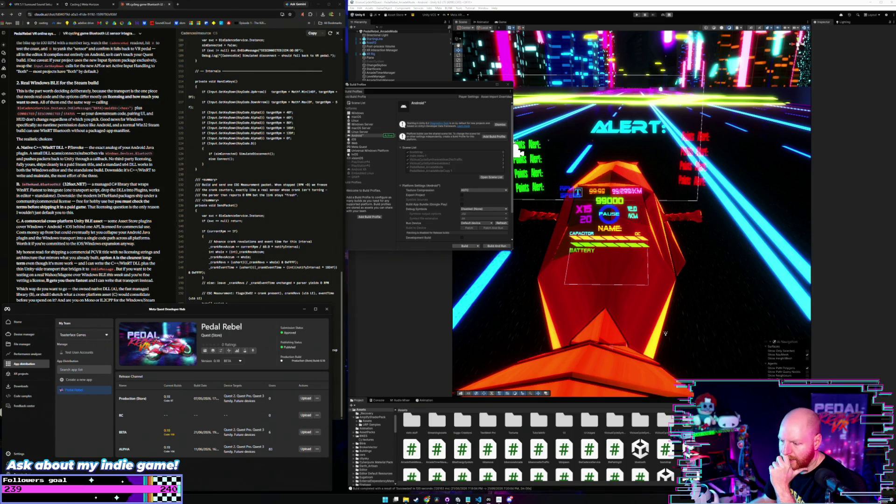
click(478, 499)
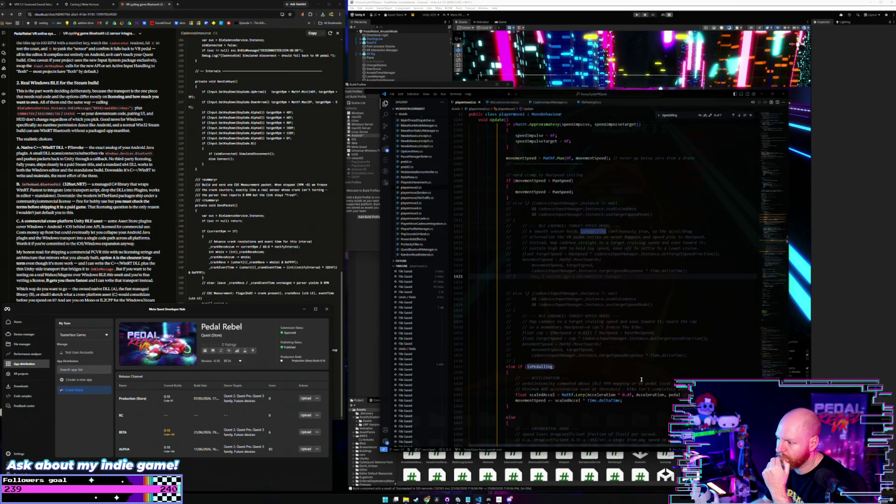
Inspect lines 1424–1436 of the cadence-driven speed code in playermove2.cs
click(560, 360)
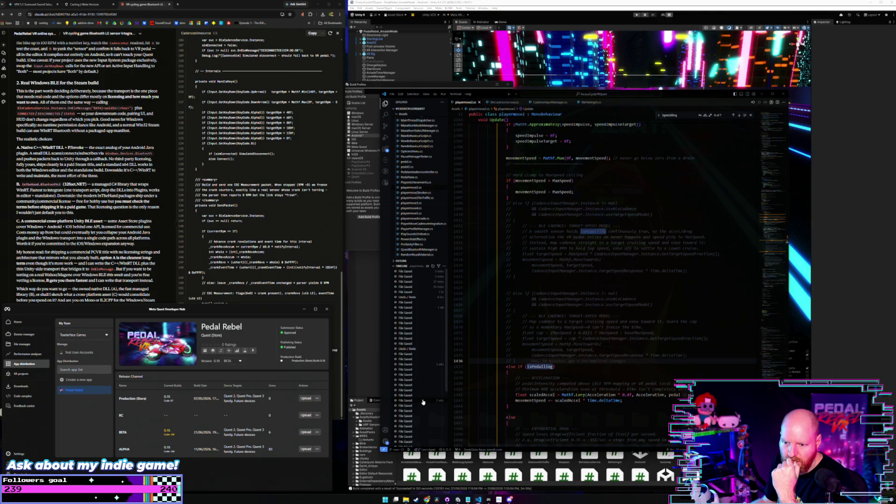
click(611, 349)
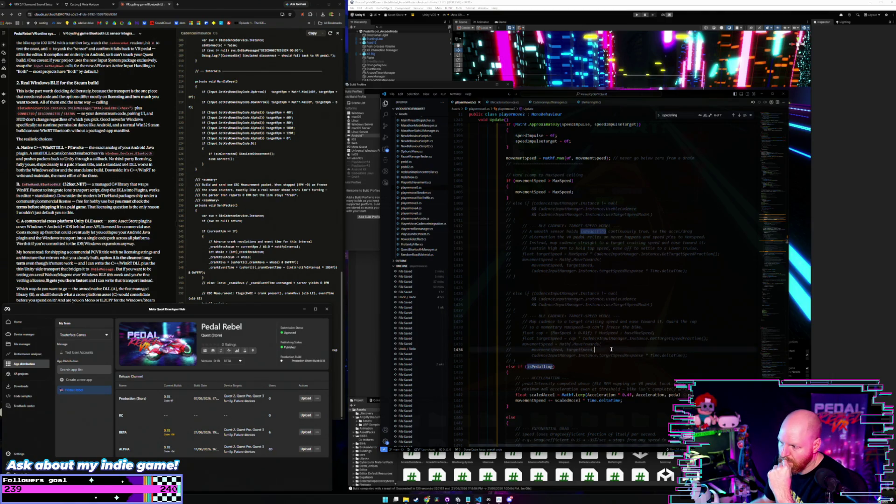
click(629, 295)
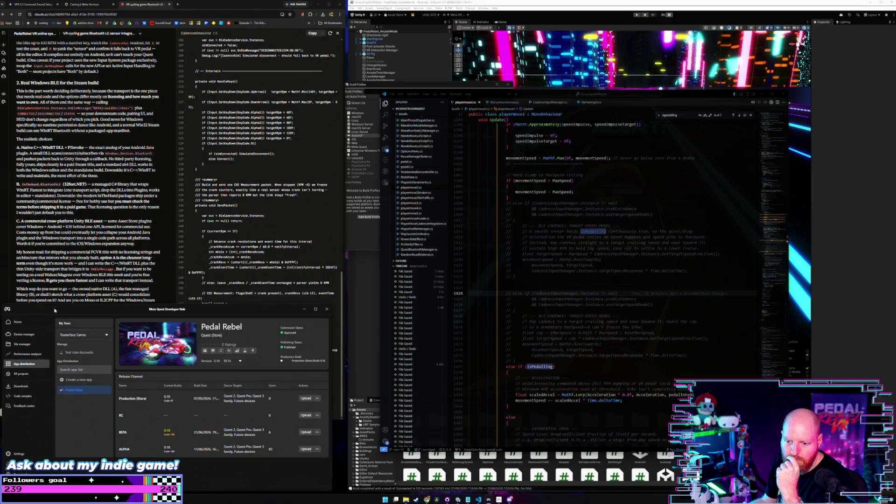
Select the 'Real Windows BLE for the Steam build' section of Claude's reply
click(154, 256)
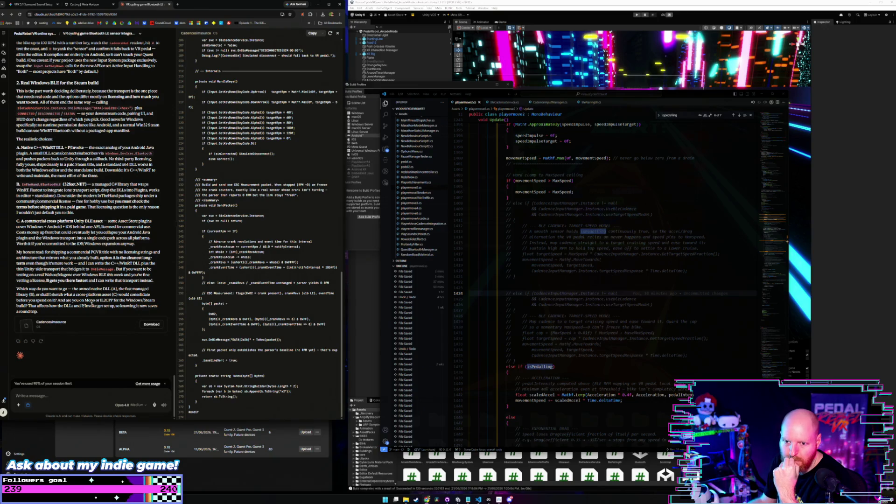
scroll(73, 305, up, 5)
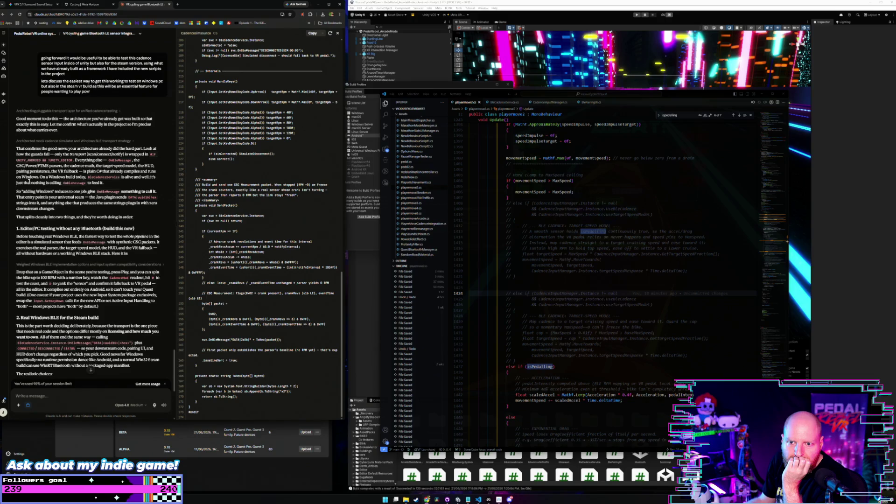
scroll(29, 182, down, 3)
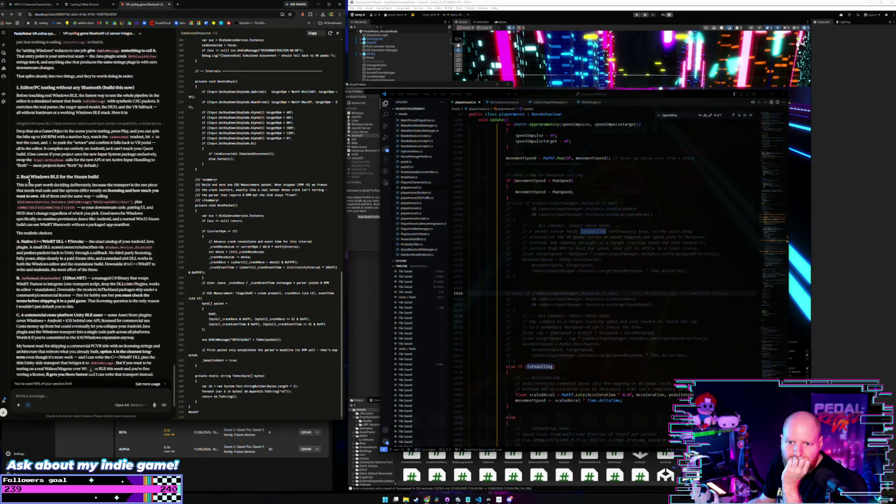
scroll(29, 183, down, 2)
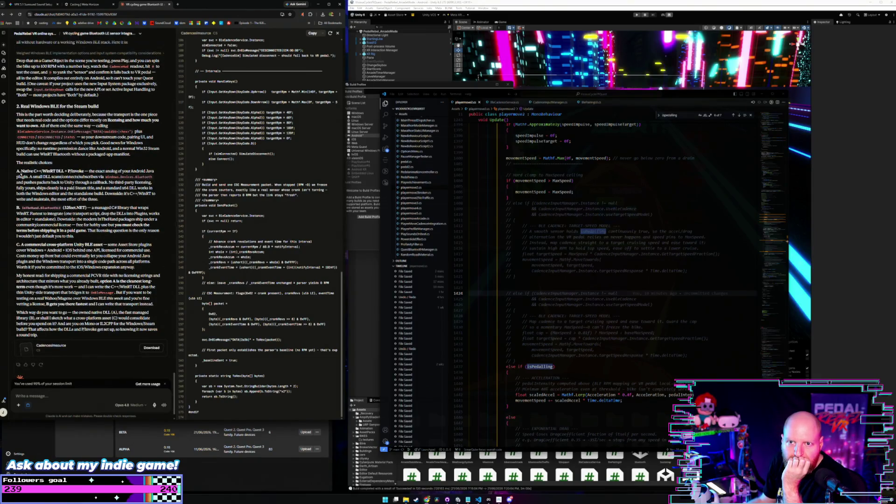
scroll(18, 167, up, 1)
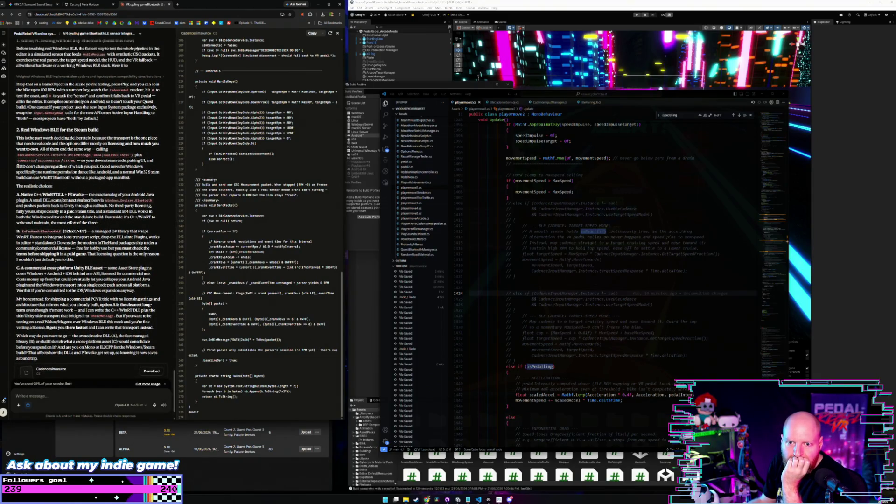
scroll(18, 167, up, 2)
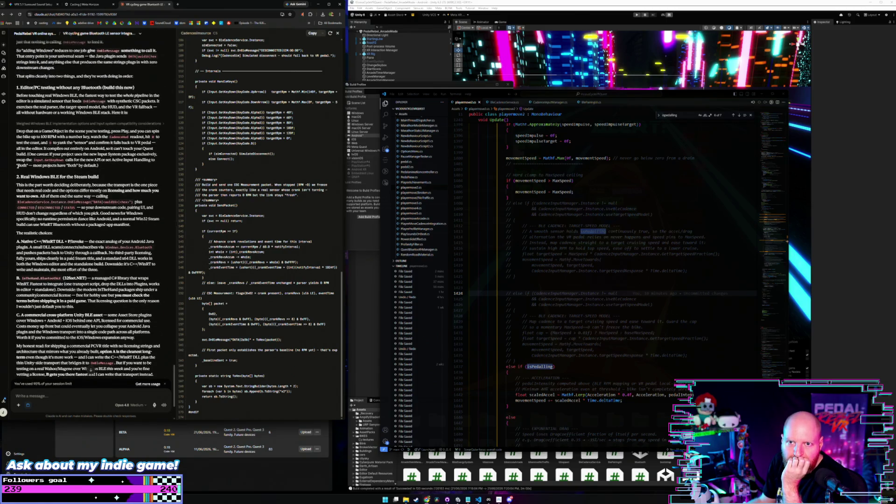
mouse_move(16, 176)
mouse_down()
mouse_move(144, 193)
mouse_move(159, 309)
mouse_up()
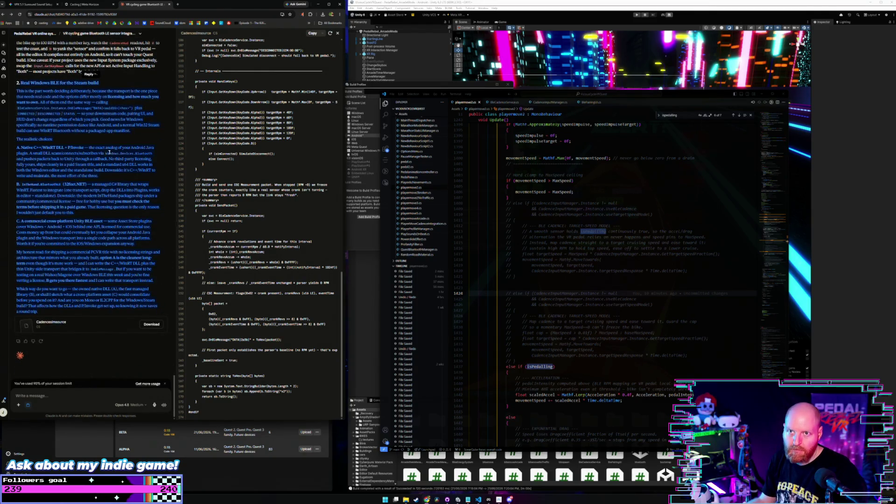
click(34, 4)
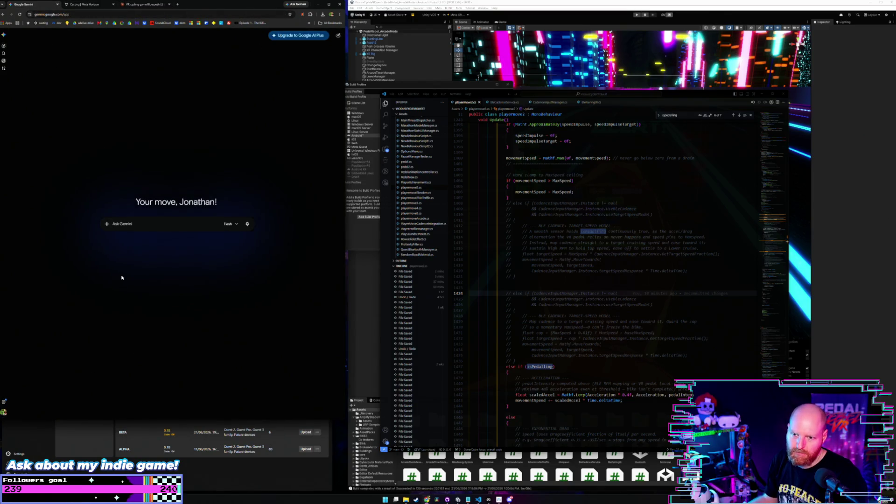
Ask Gemini to explain the proposed Windows Bluetooth cadence next steps in detail, pasting Claude's section
text(here is some)
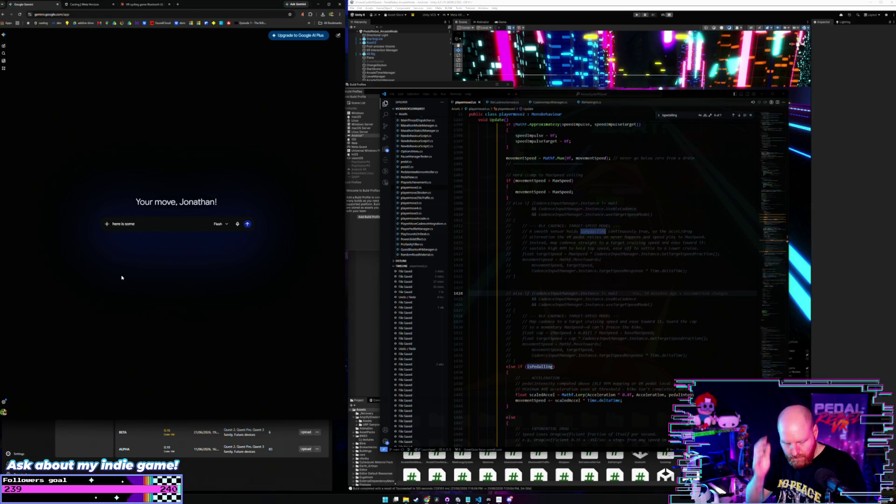
text( opti)
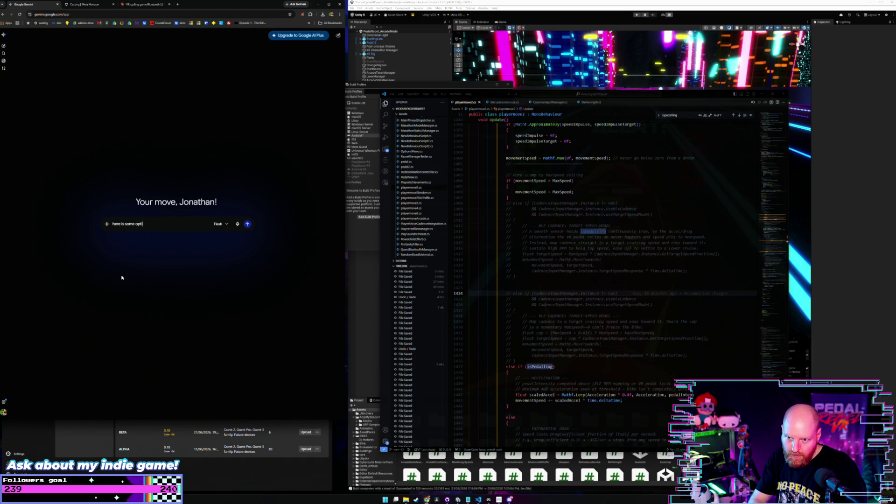
key(BackSpace)
key(BackSpace)
key(BackSpace)
key(BackSpace)
key(BackSpace)
key(BackSpace)
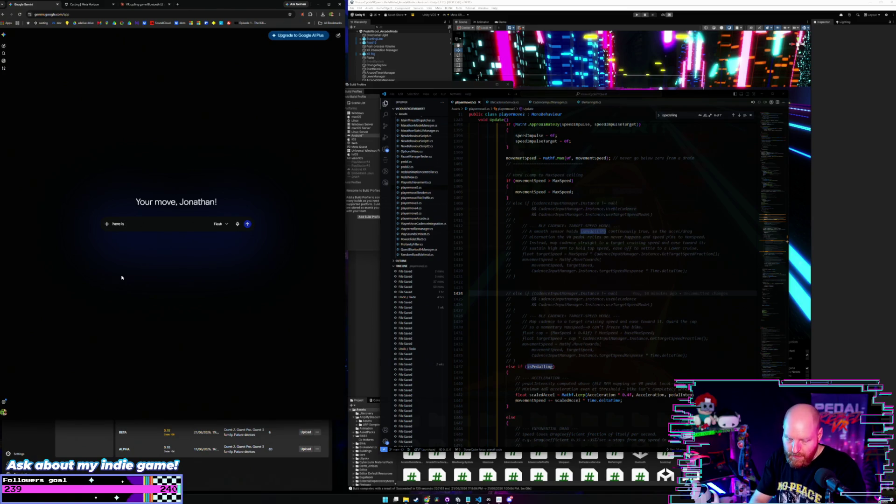
text(some po)
key(BackSpace)
text(ro)
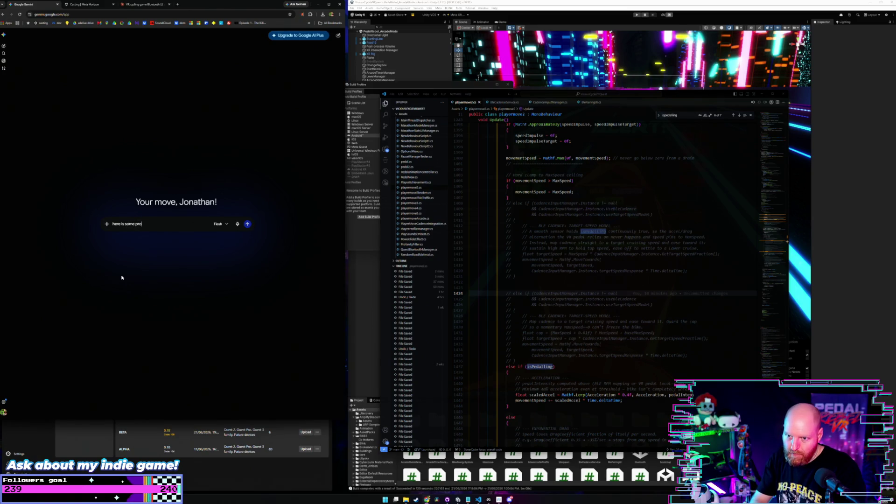
text(pd ne)
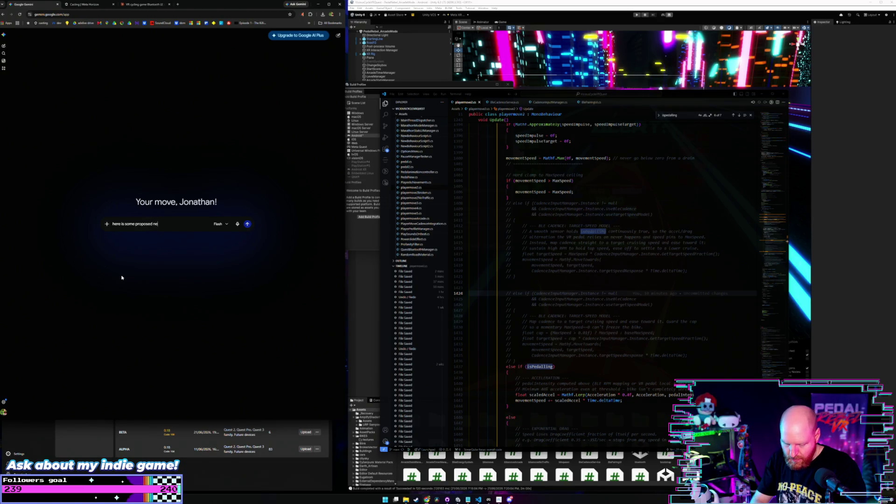
text( step)
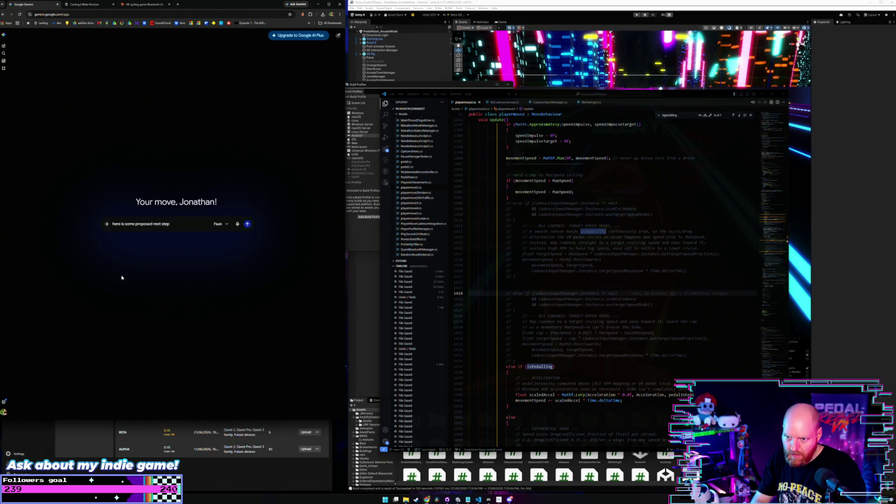
text(d for getting)
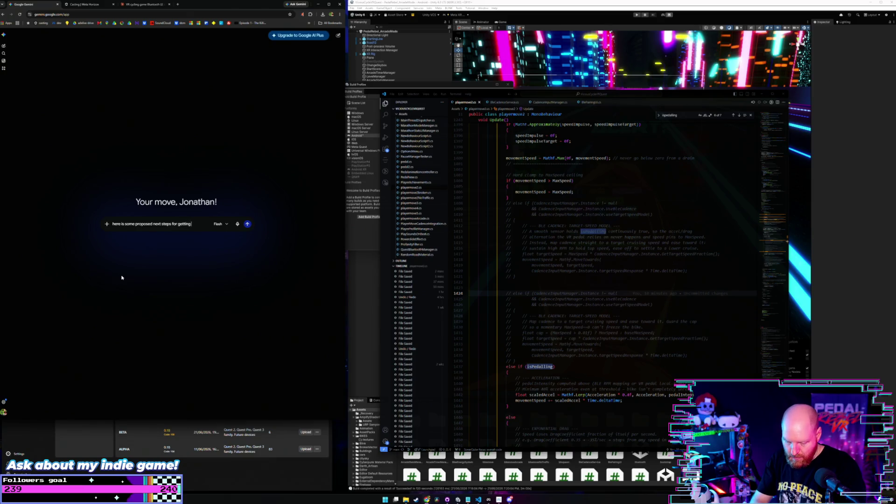
text( bluetooth caden)
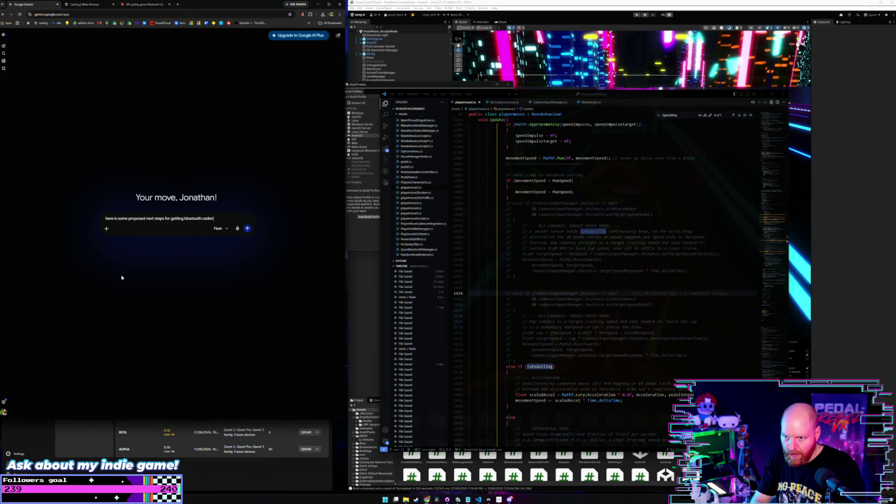
text(ce support)
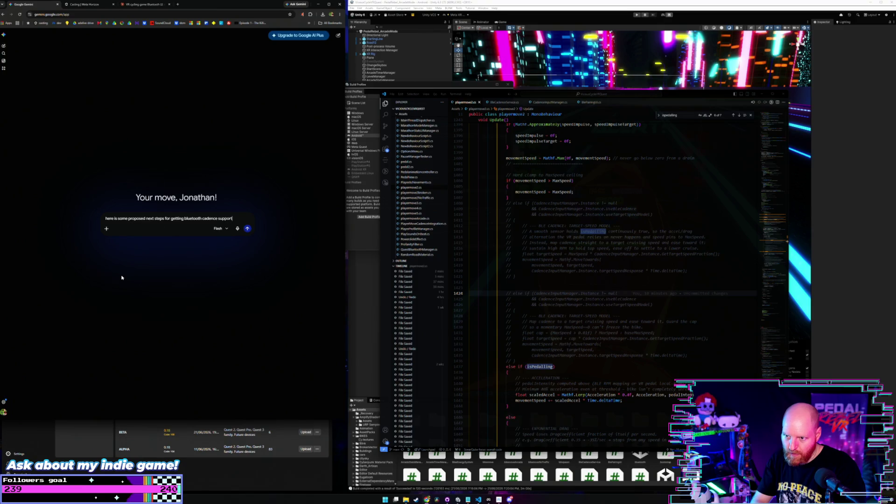
text( working on windo)
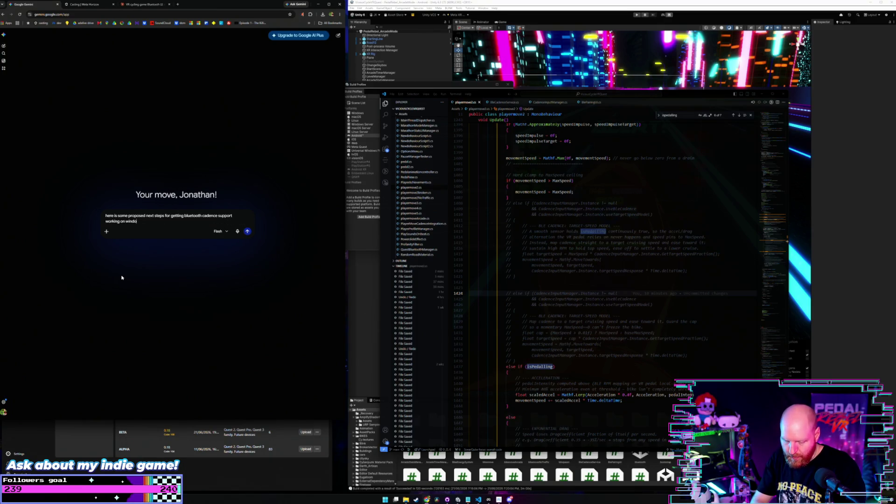
text(wsy)
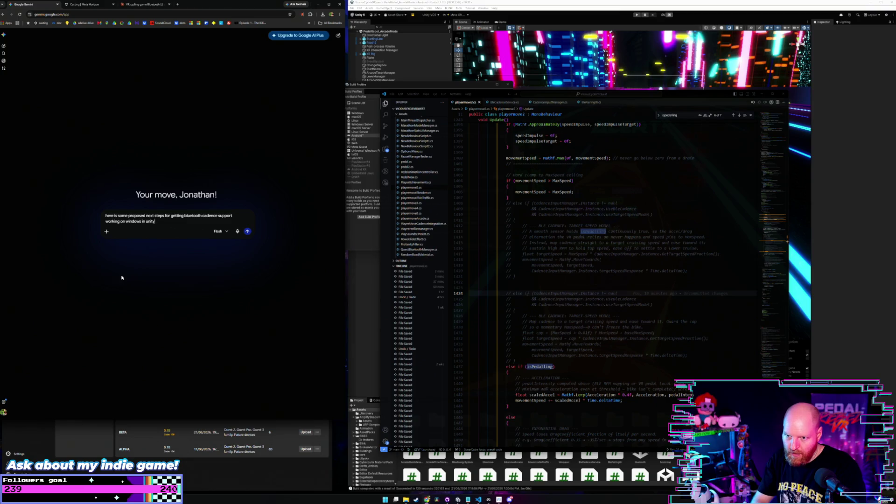
text( my vr)
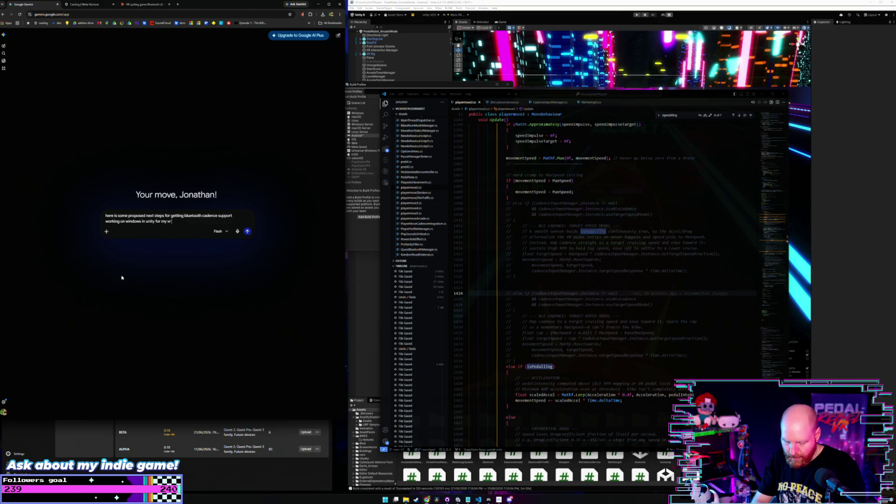
text( game can you explain t)
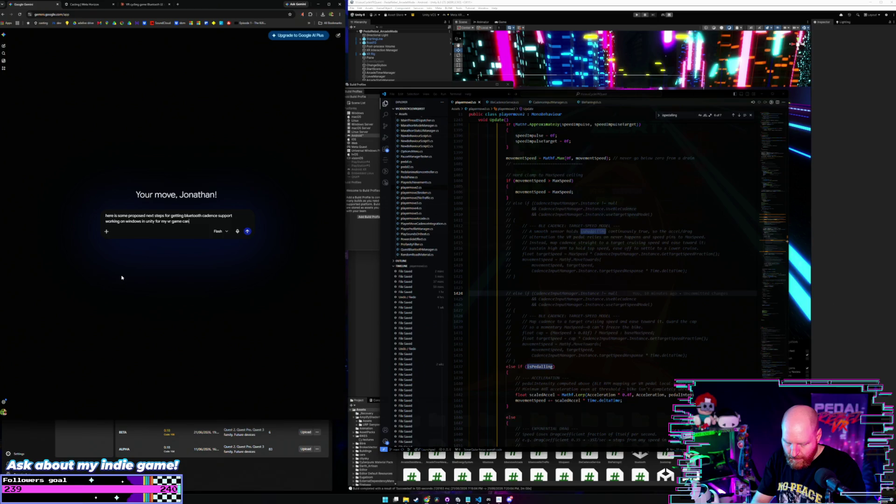
text(hese optio)
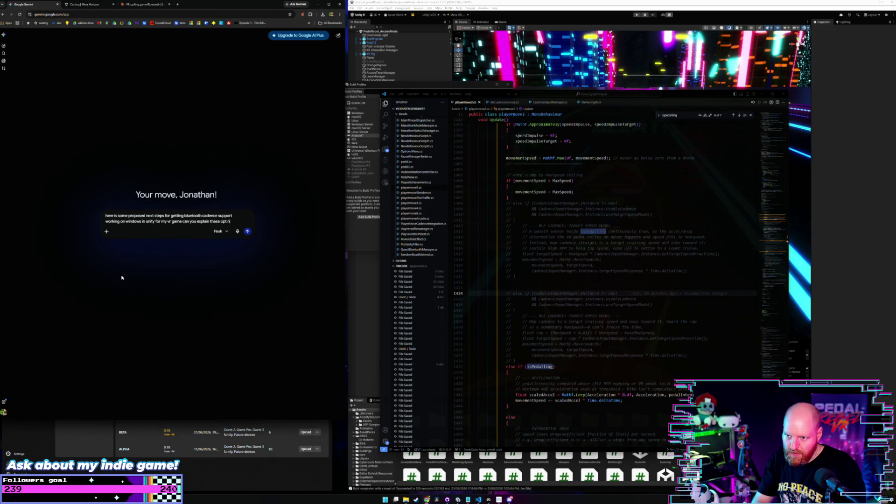
key(BackSpace)
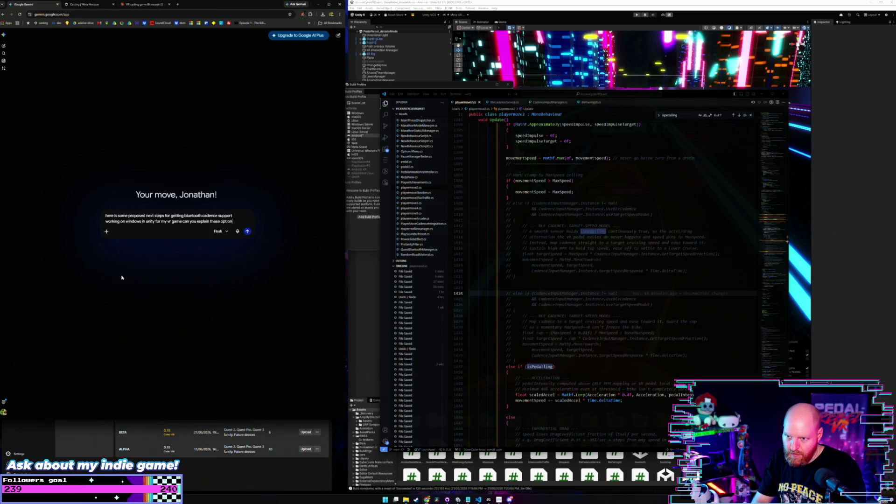
text(s to me in det)
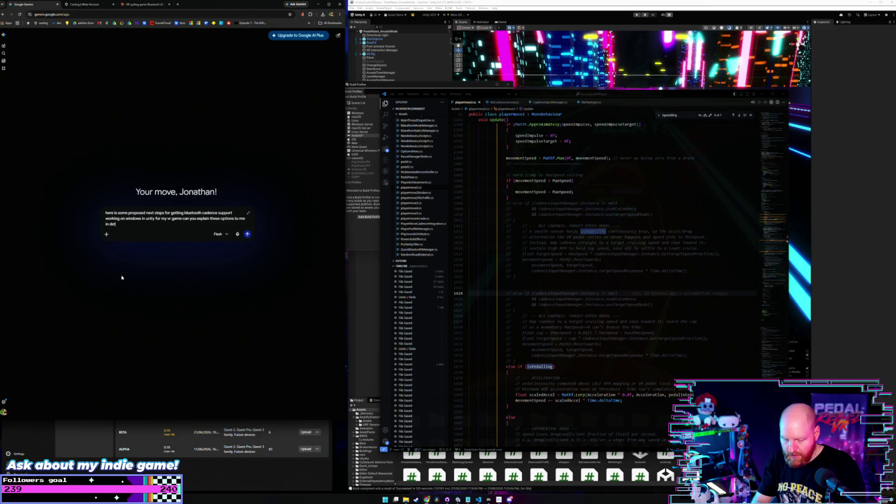
text(ail)
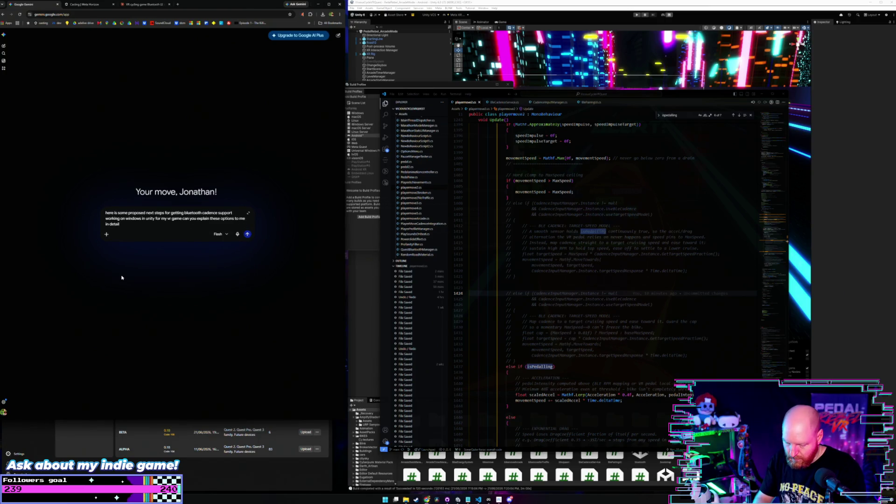
text(:)
key(BackSpace)
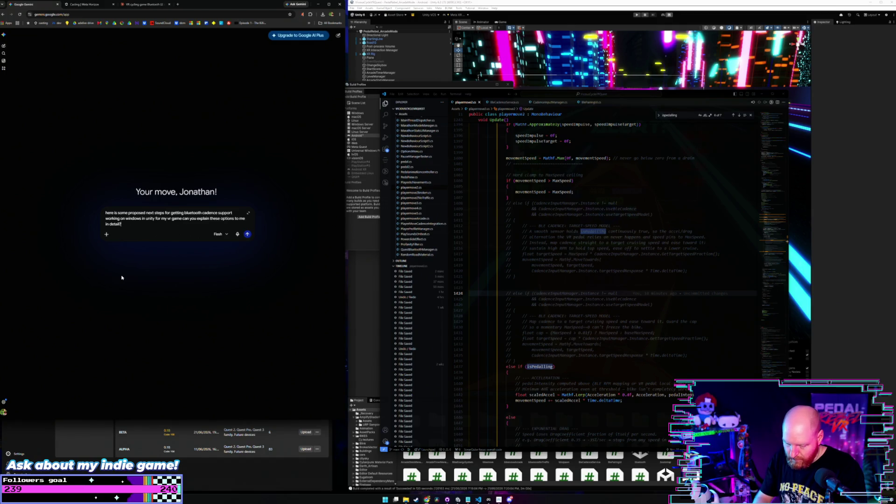
key(ctrl+v)
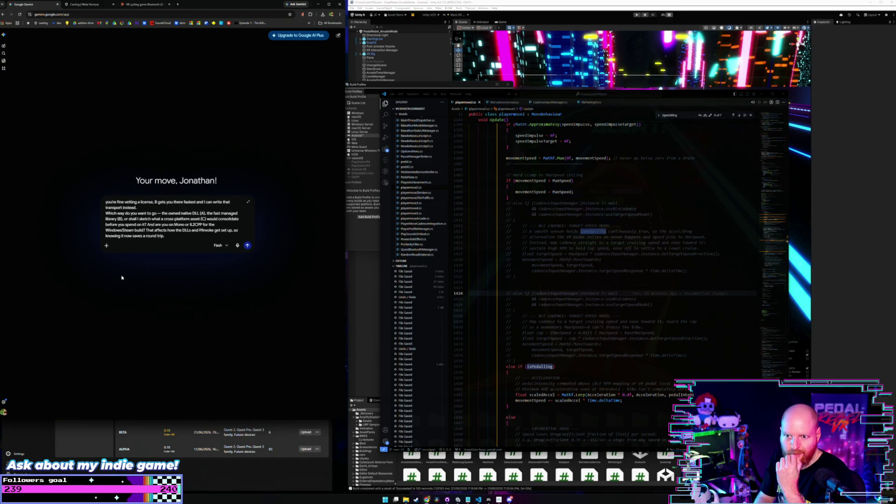
key(Up)
key(Up)
key(Up)
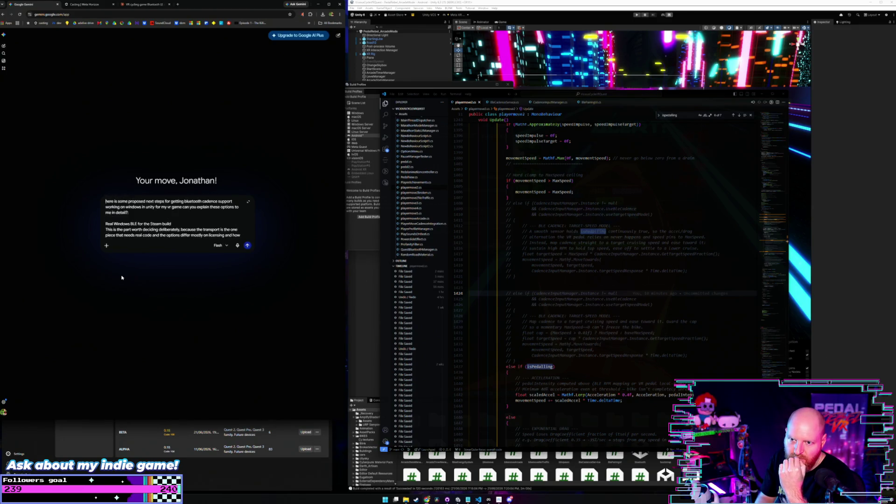
Send Gemini the question asking to explain Windows BLE Options A, B and C and Mono versus IL2CPP
key(Return)
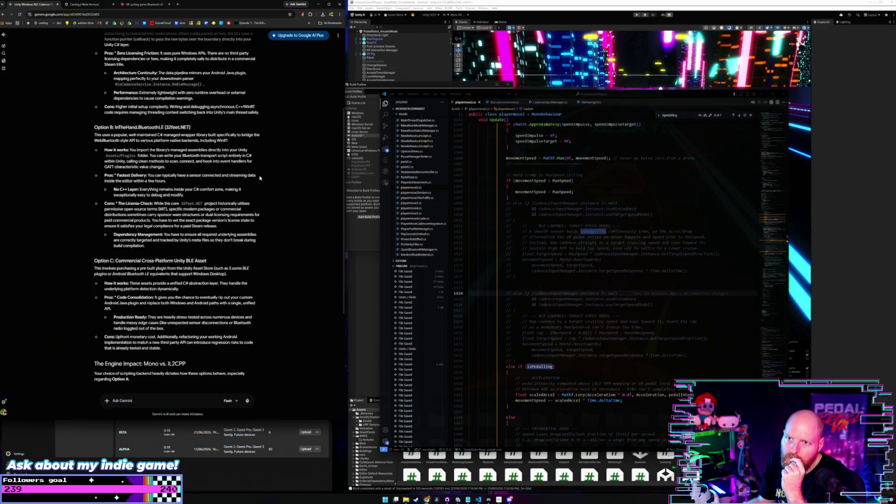
scroll(260, 178, up, 2)
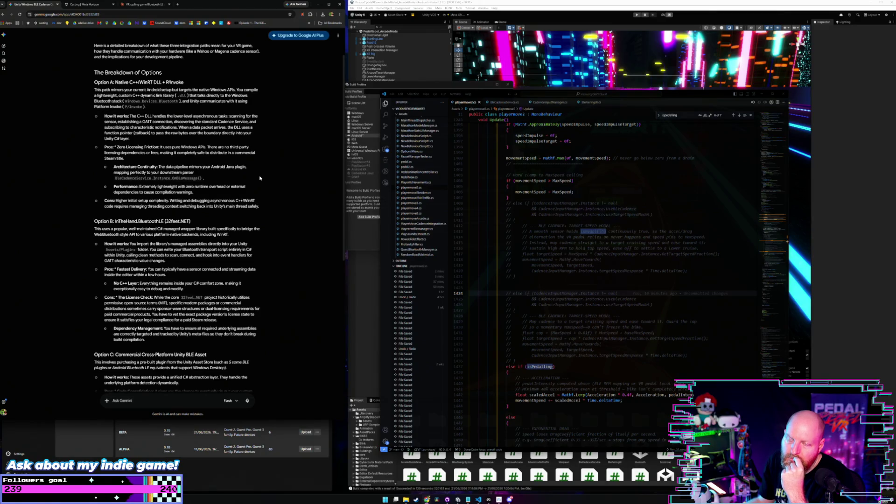
scroll(260, 178, down, 2)
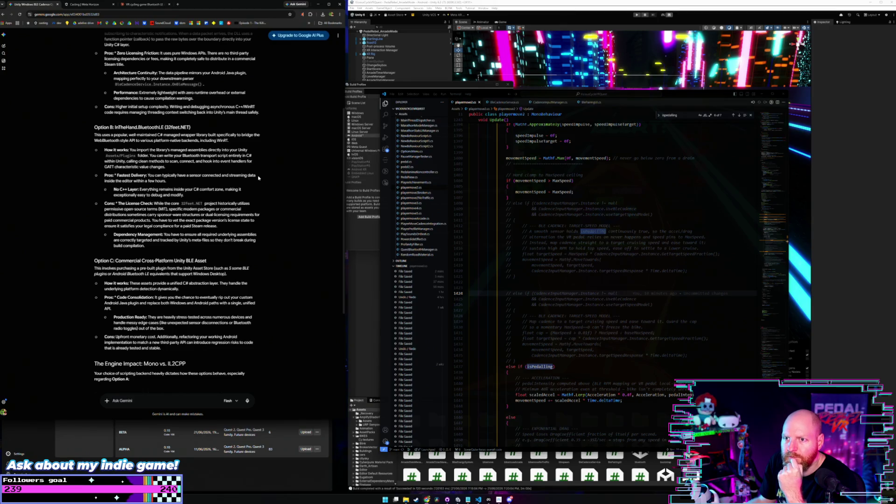
scroll(258, 178, up, 2)
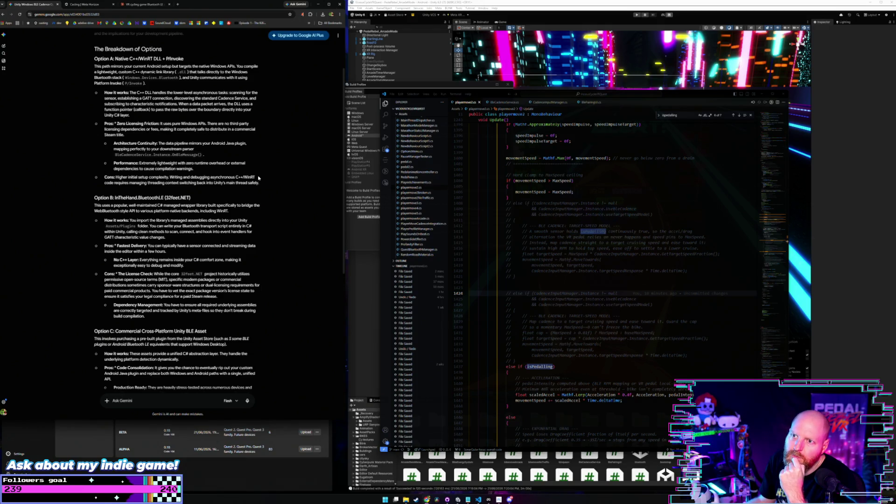
scroll(258, 178, down, 3)
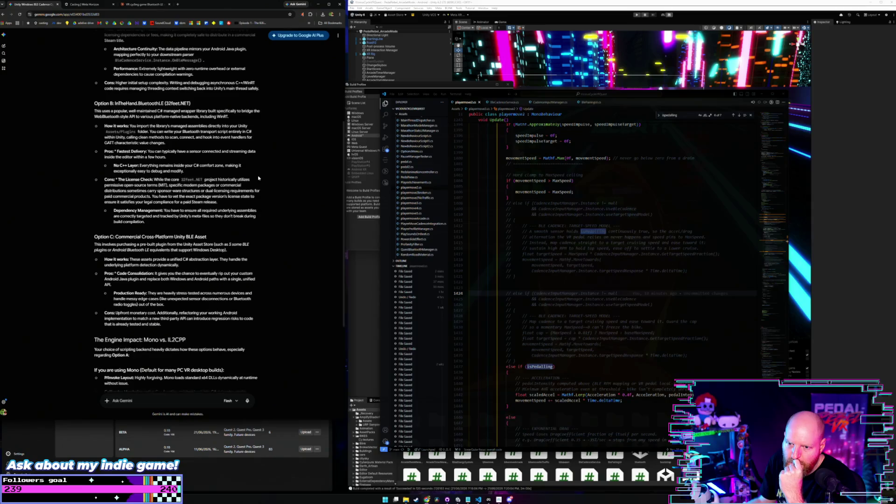
scroll(258, 178, down, 3)
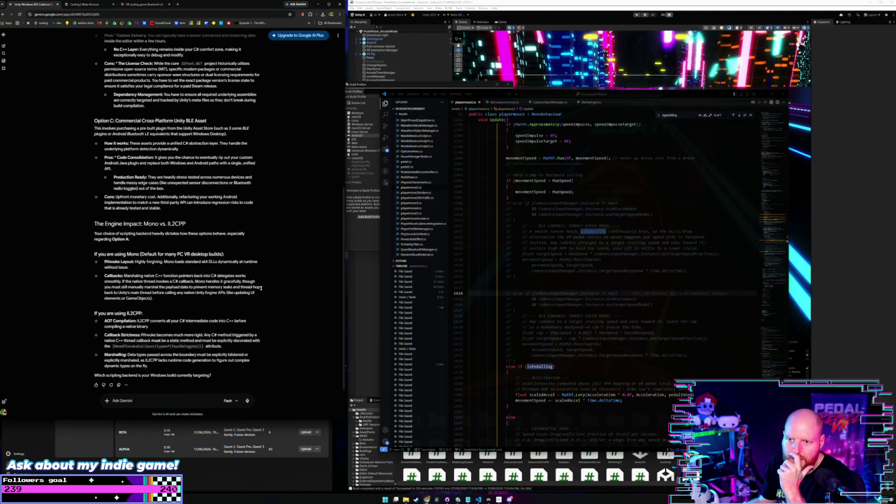
scroll(260, 288, up, 3)
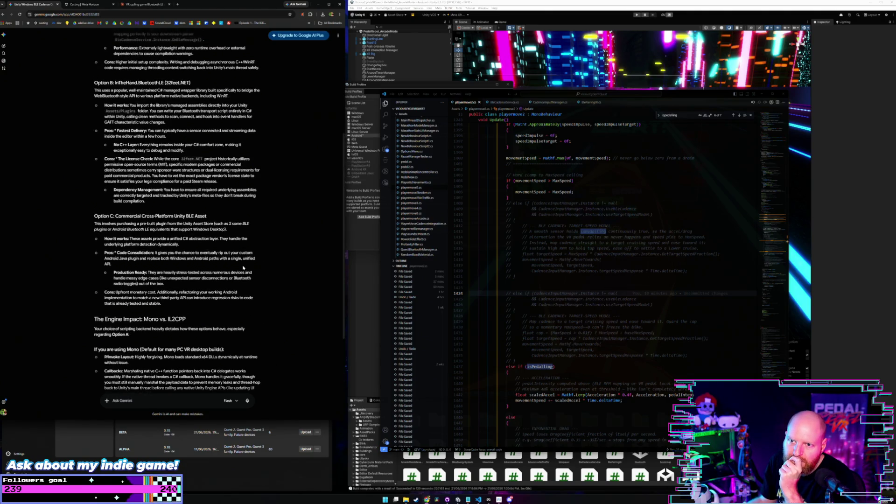
scroll(233, 270, up, 1)
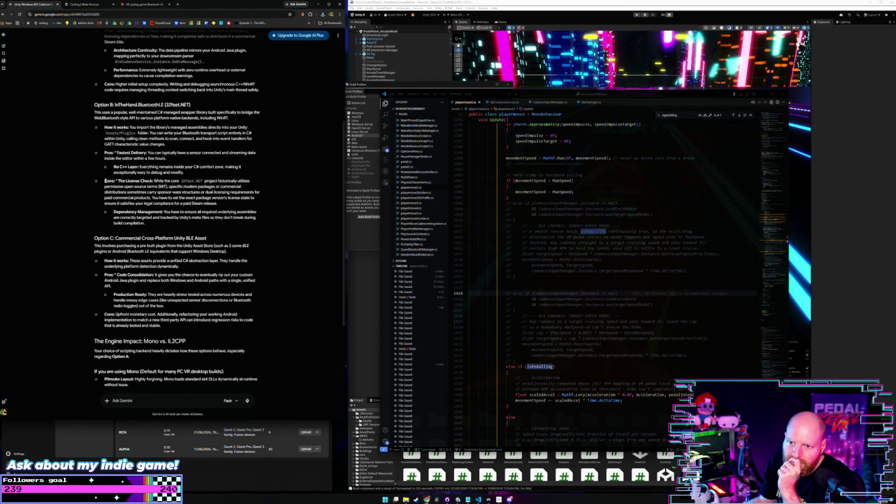
mouse_move(104, 182)
mouse_down()
mouse_move(224, 182)
mouse_move(247, 207)
mouse_up()
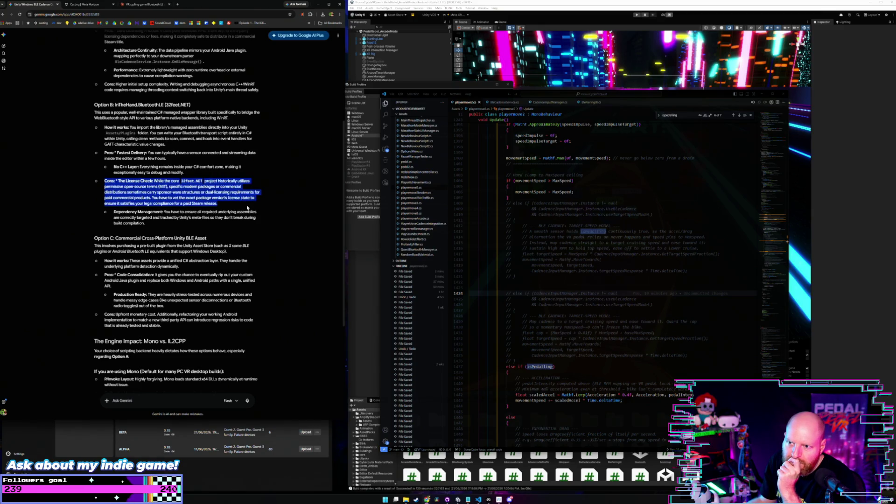
click(175, 403)
scroll(175, 403, down, 3)
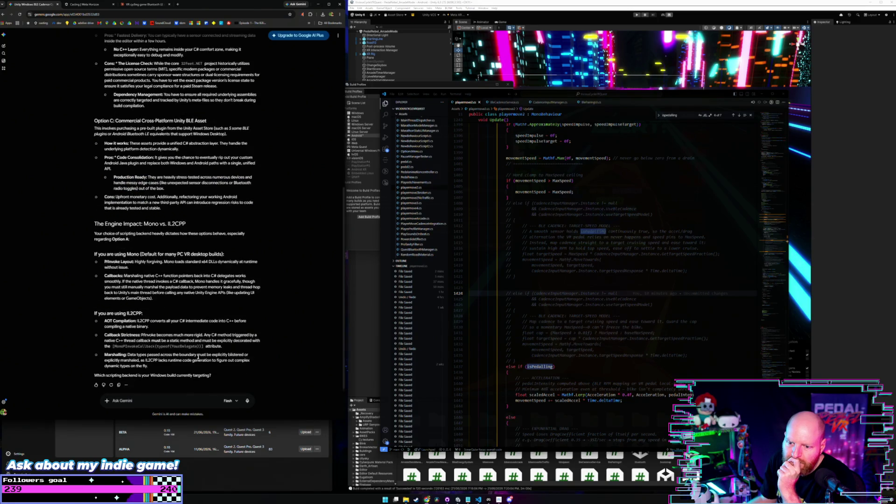
text(can)
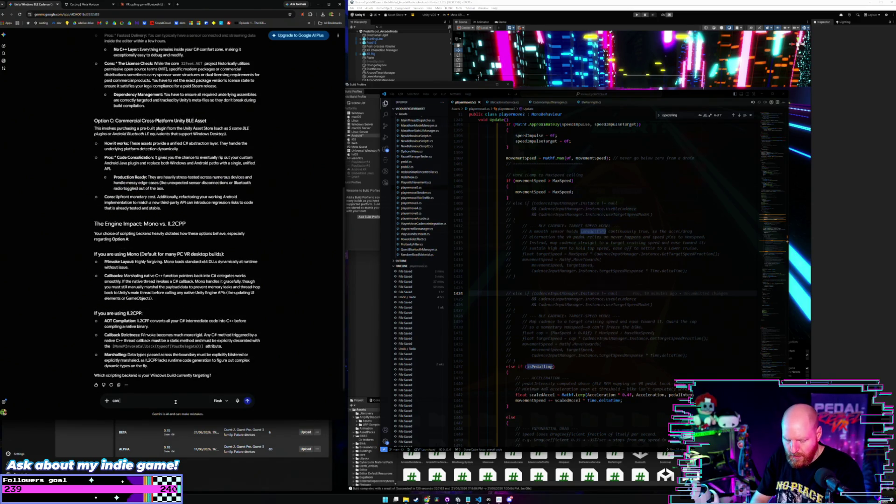
text( you check the infro)
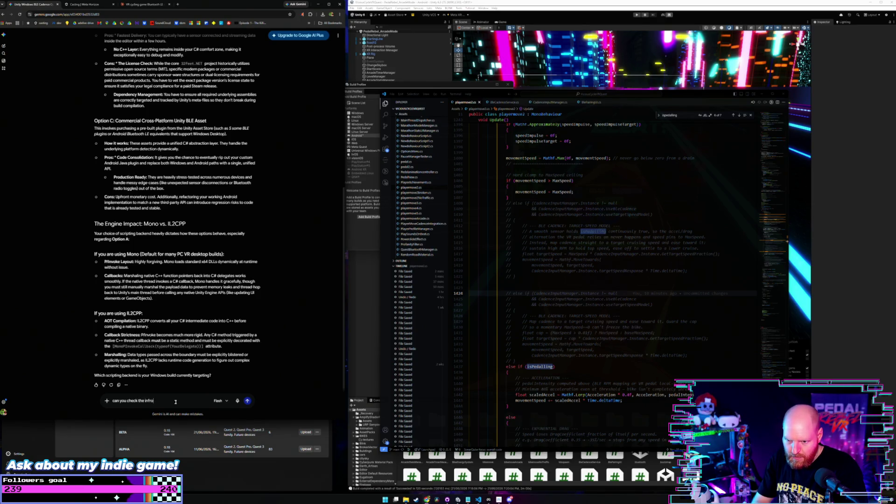
key(BackSpace)
key(BackSpace)
text(ormation on the)
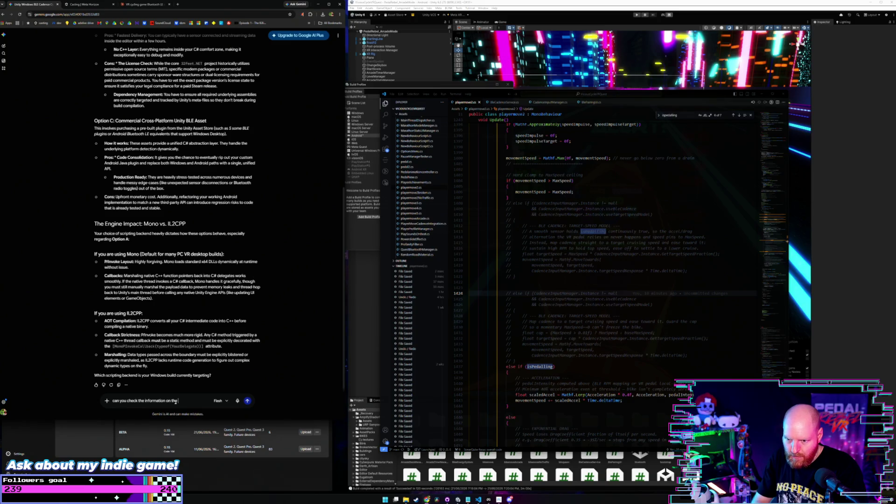
Ask Gemini to check Option B's licence and whether it can be included in a paid app
scroll(187, 348, up, 3)
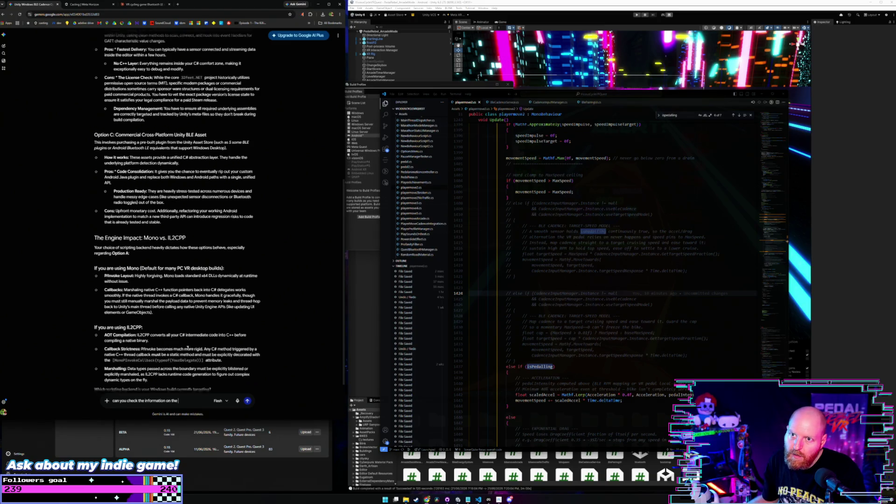
scroll(188, 348, down, 3)
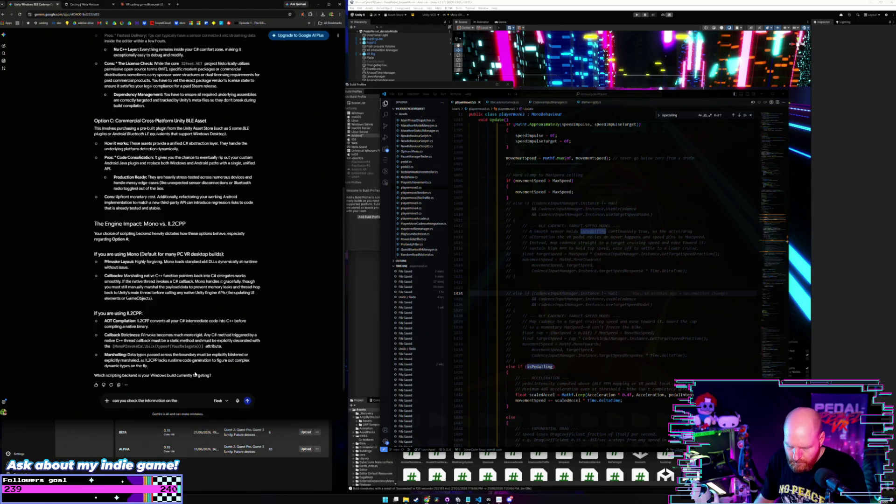
text(option B lic)
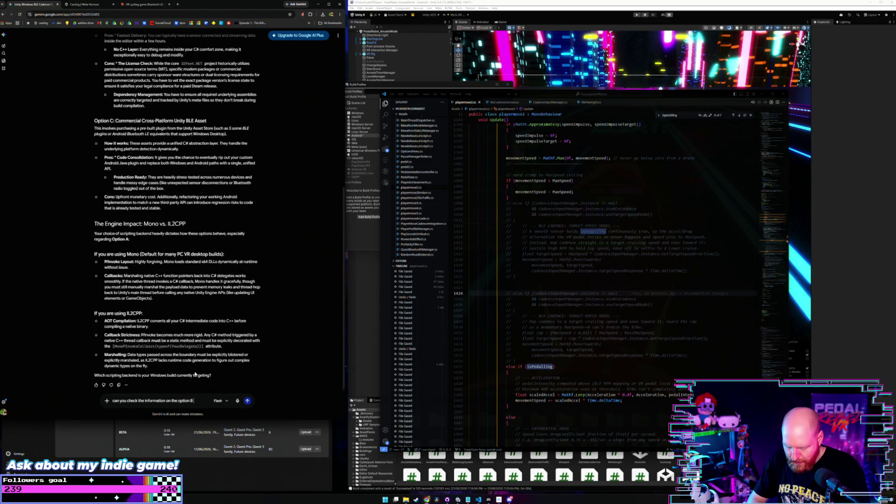
text(ense and)
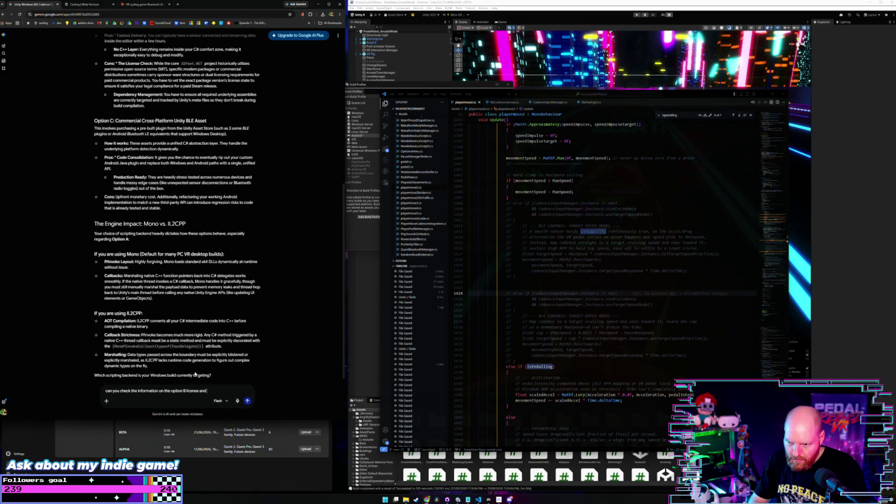
text( check its inclu)
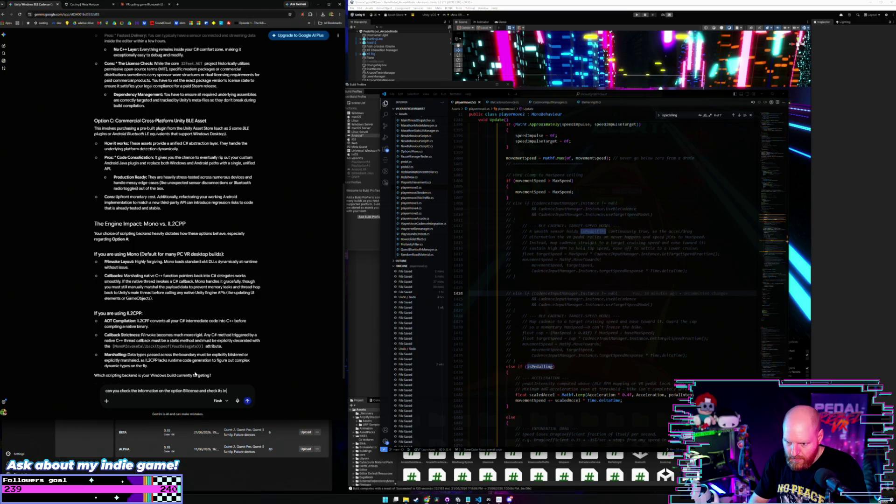
text(sion in)
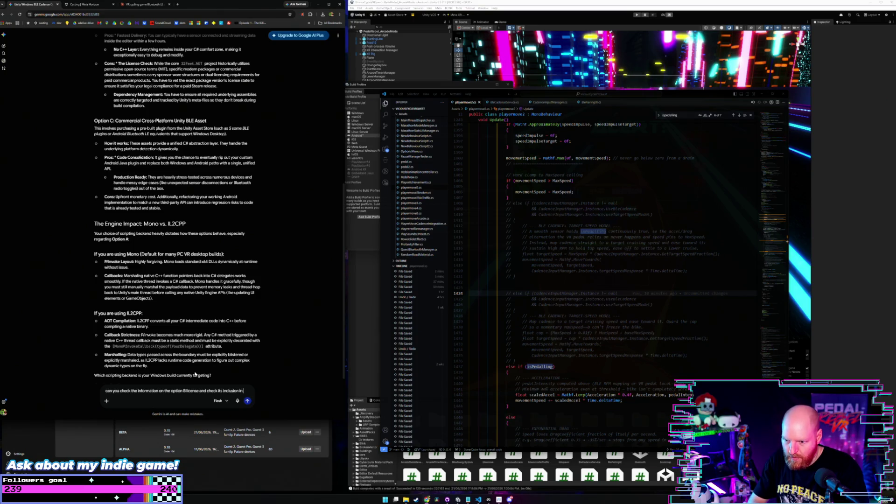
text( a paid app?)
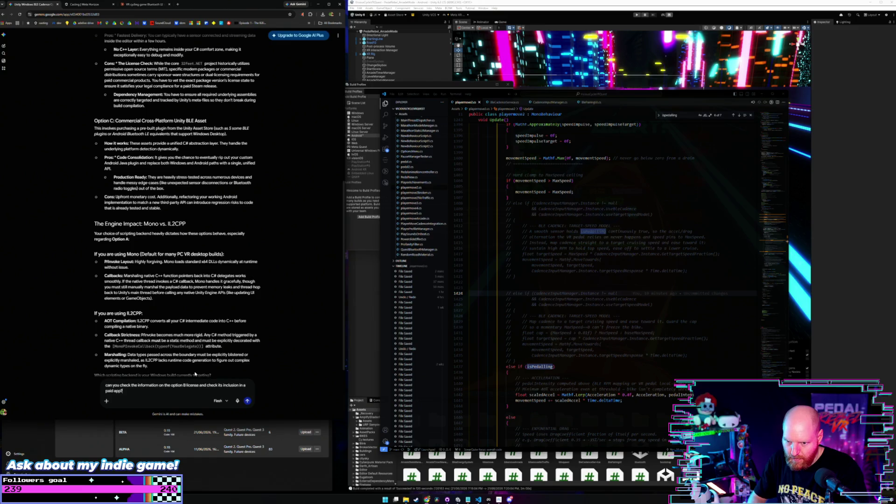
key(Return)
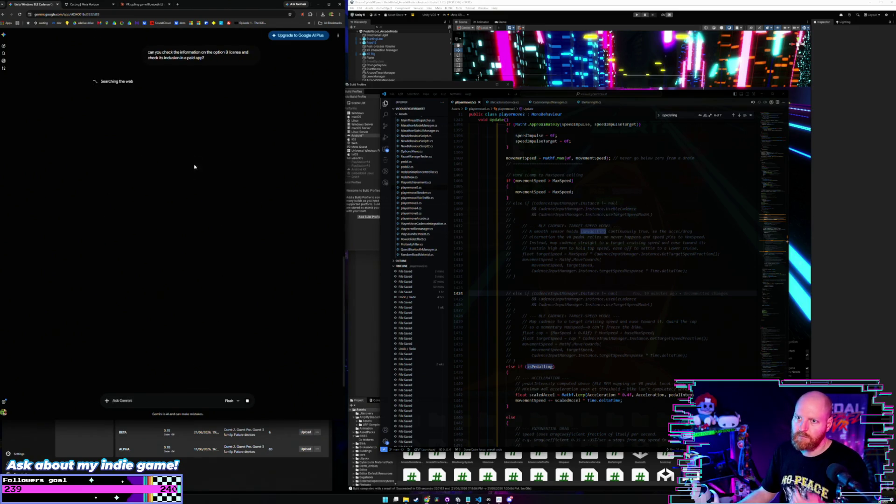
Bring the developer hub's Pedal Rebel page forward, then return to the Gemini chat
click(239, 459)
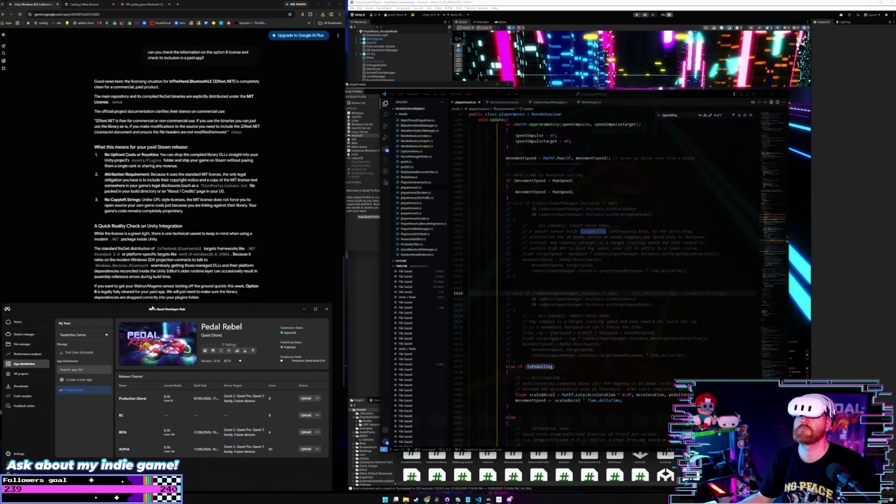
click(55, 216)
Review Gemini's Option B licensing answer, then switch to the Meta Horizon casting page
scroll(55, 215, up, 3)
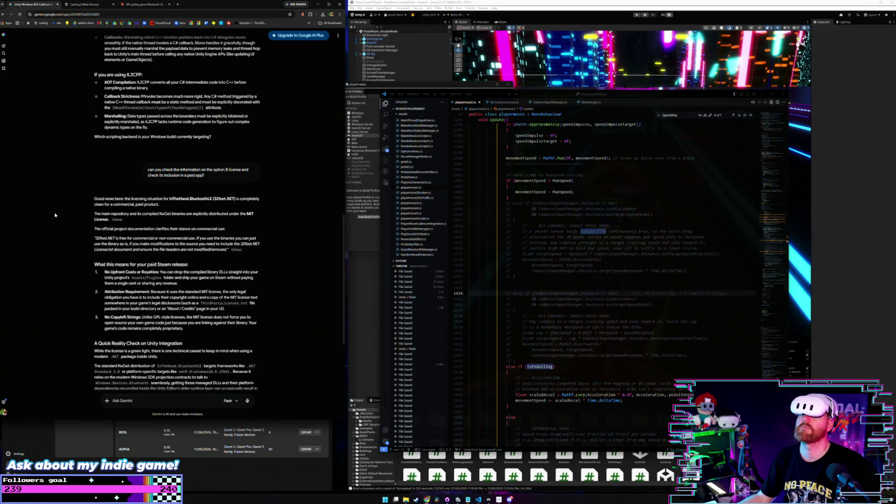
scroll(55, 215, down, 2)
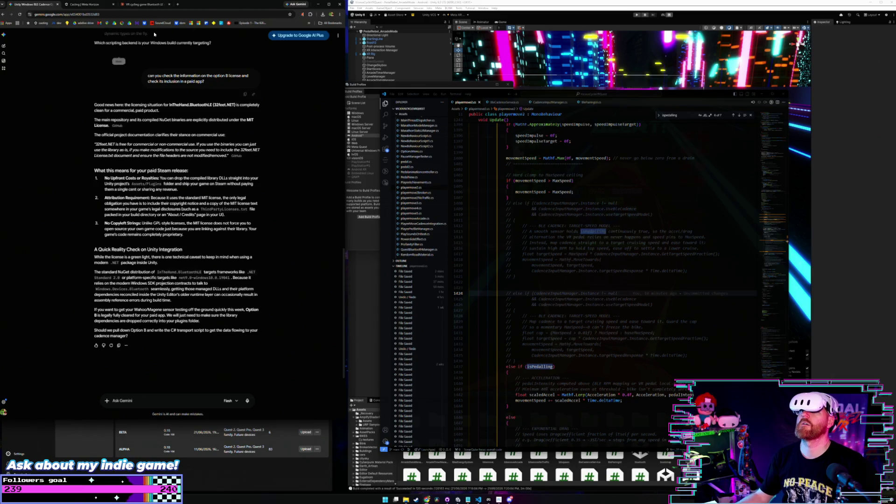
click(87, 6)
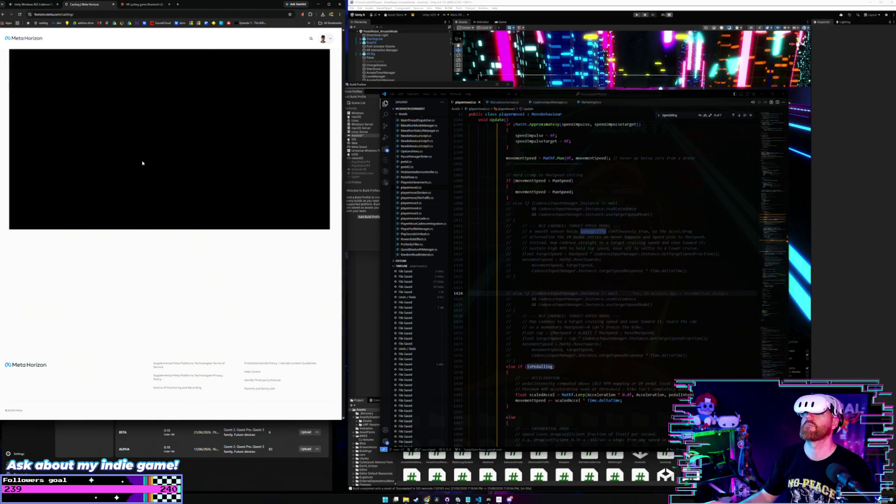
Show the headset's Pedal Rebel VR cast full screen
click(320, 224)
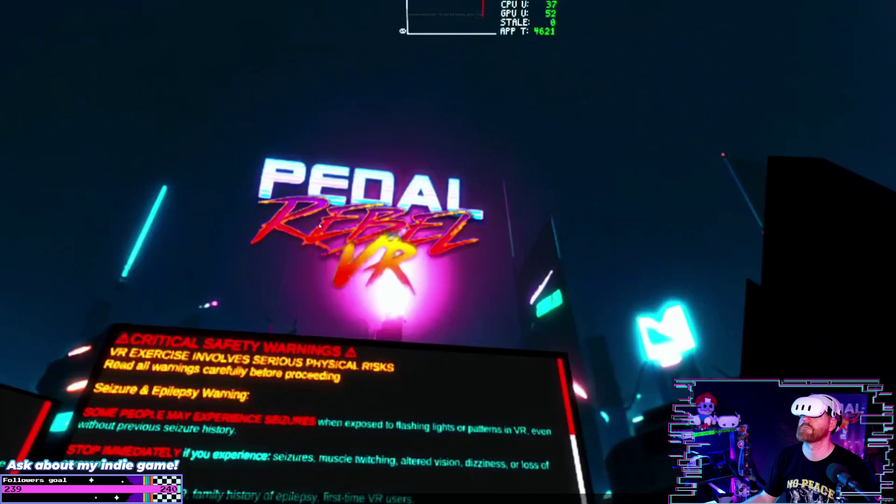
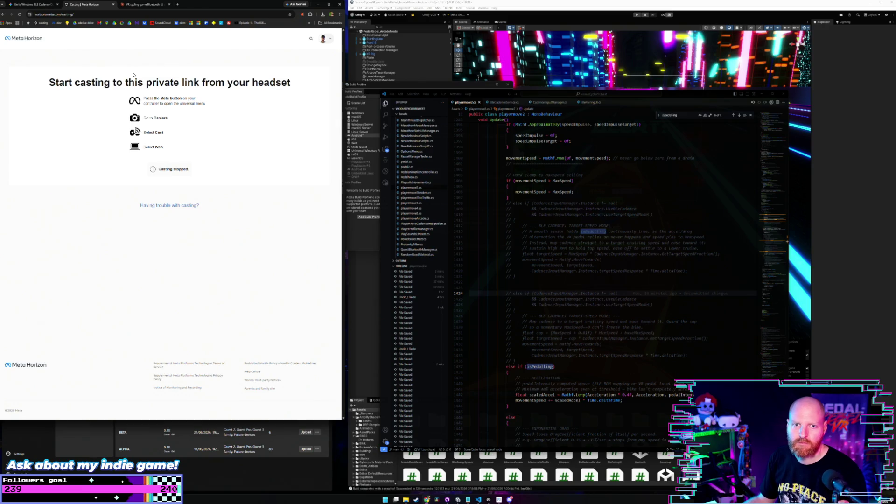
Show Claude's VR cycling game Bluetooth chat, then bring Unity's Android build profile forward
click(53, 7)
click(151, 6)
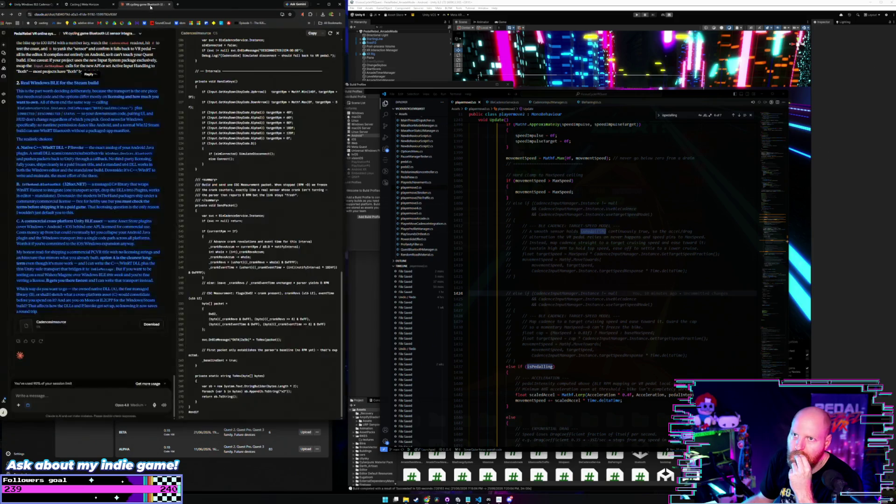
click(156, 274)
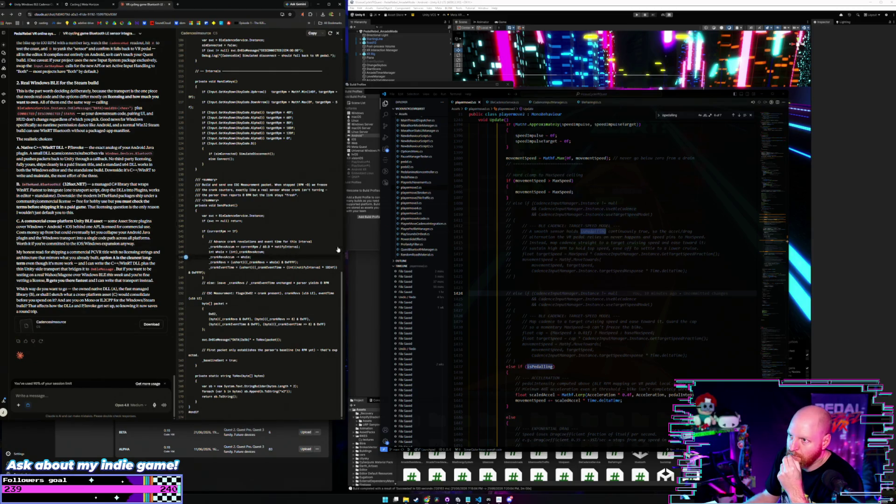
click(365, 251)
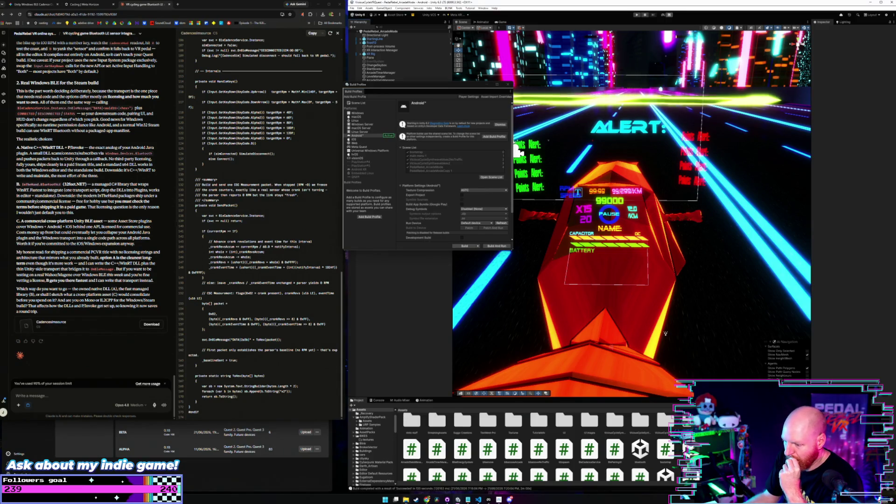
Import the downloaded BLE file from Downloads into the Unity project's Assets
click(405, 499)
drag(274, 263, 256, 102)
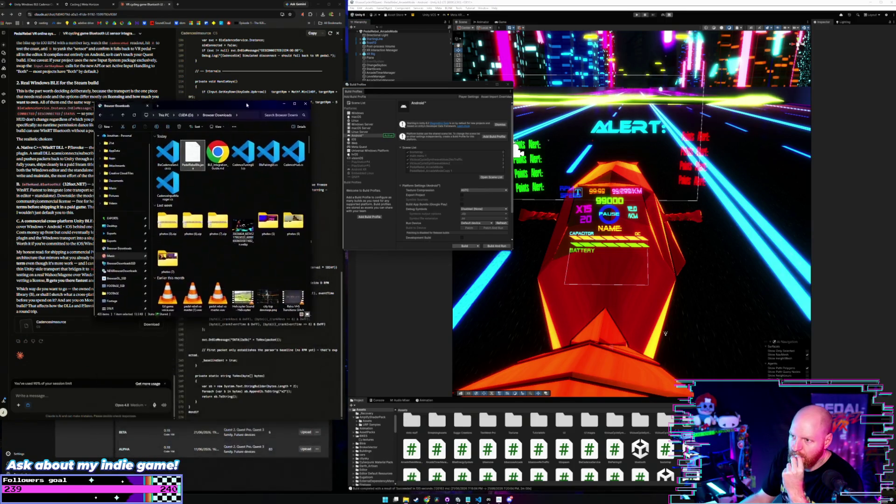
mouse_move(217, 149)
mouse_down()
mouse_move(406, 472)
mouse_move(467, 471)
mouse_move(488, 483)
mouse_move(480, 499)
mouse_move(480, 333)
mouse_up()
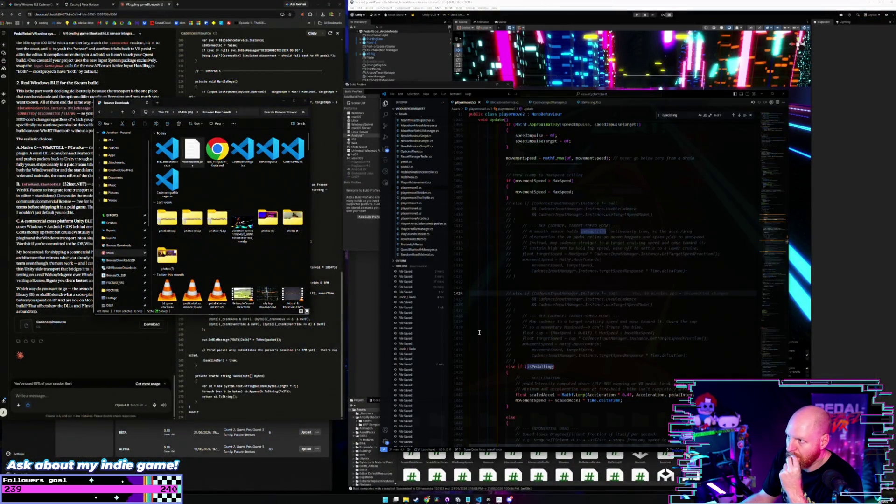
Read BleCadenceService.cs in VS Code from its parsing code up to the top
click(498, 104)
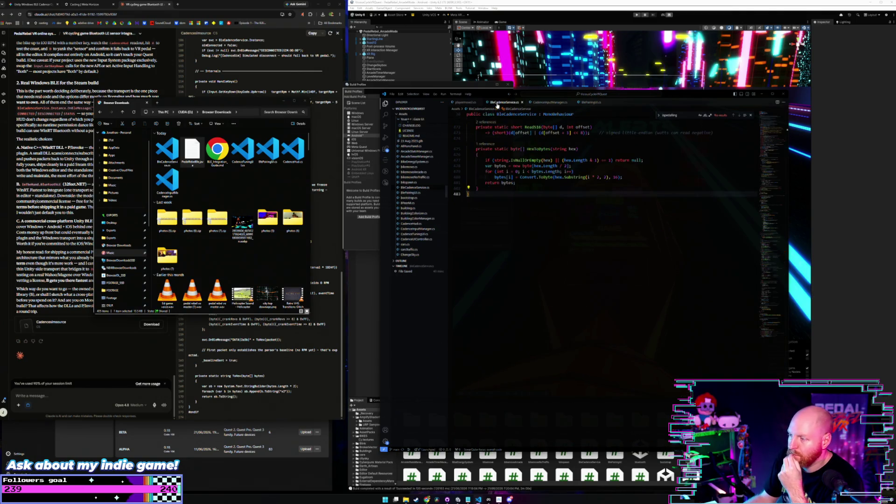
scroll(498, 168, up, 10)
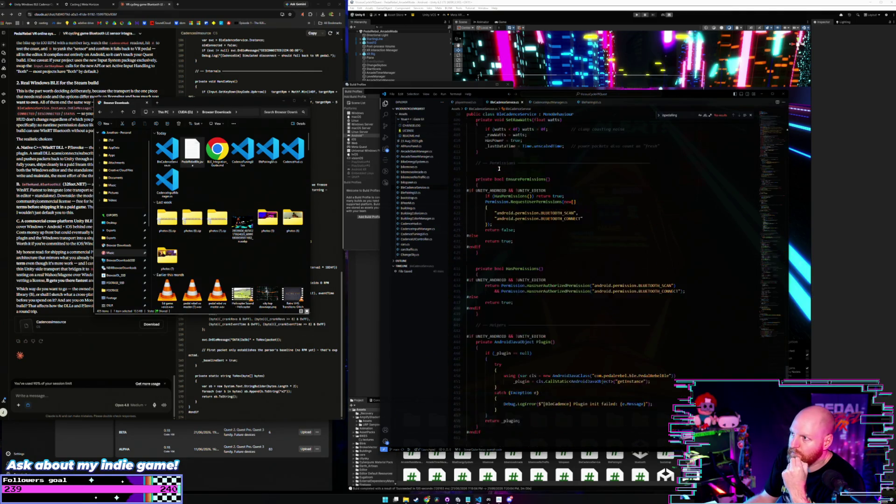
scroll(499, 168, up, 15)
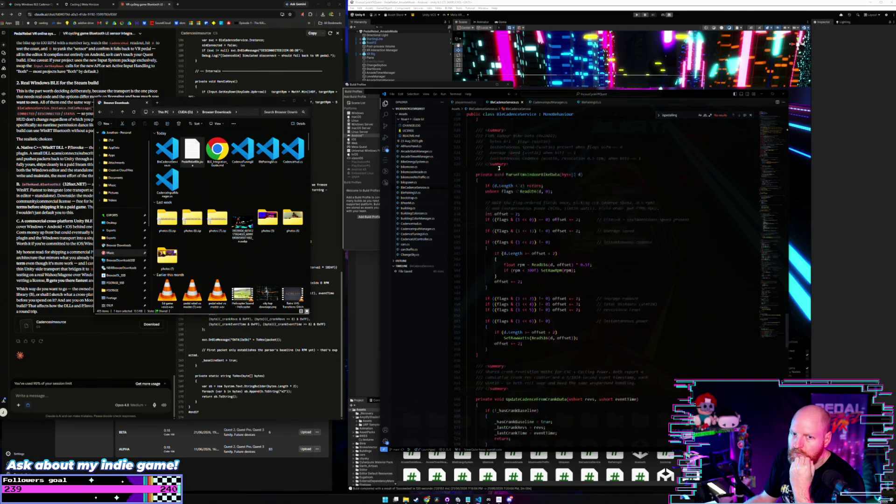
scroll(499, 168, up, 12)
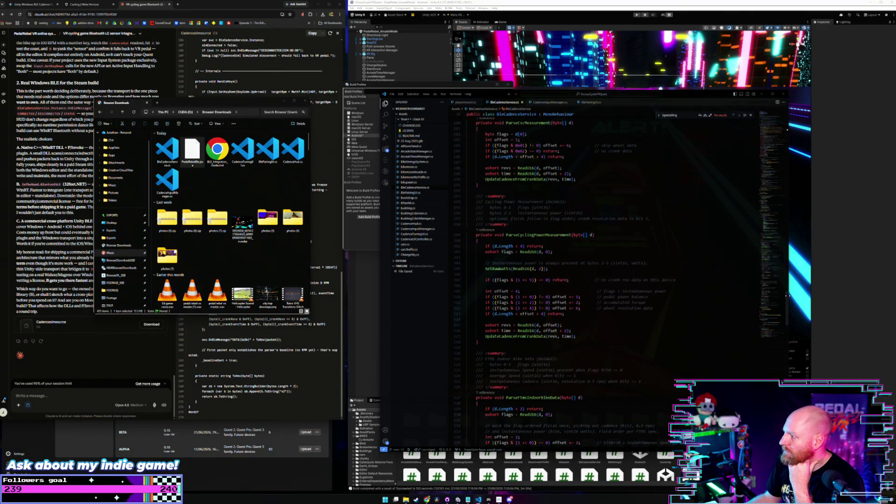
drag(775, 283, 777, 118)
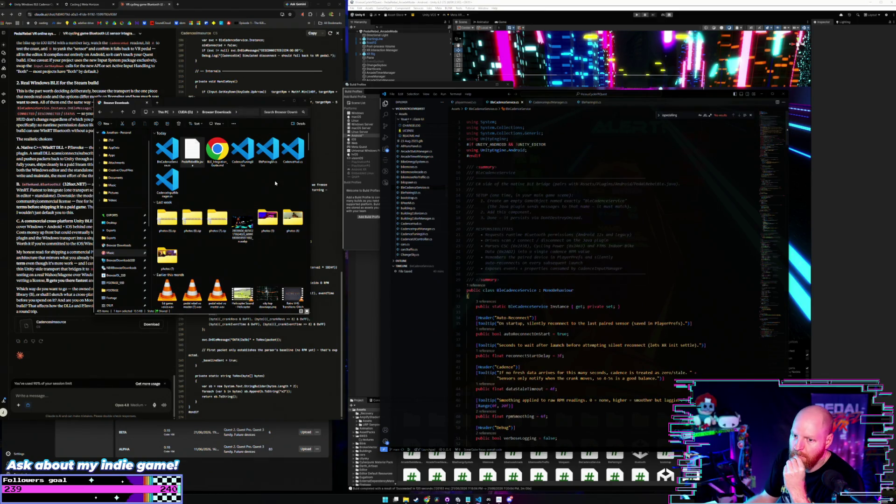
click(133, 335)
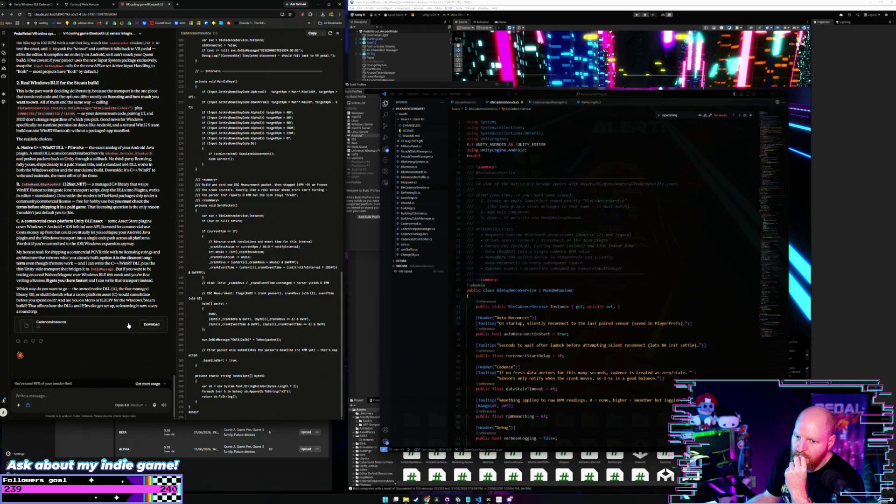
scroll(129, 325, down, 15)
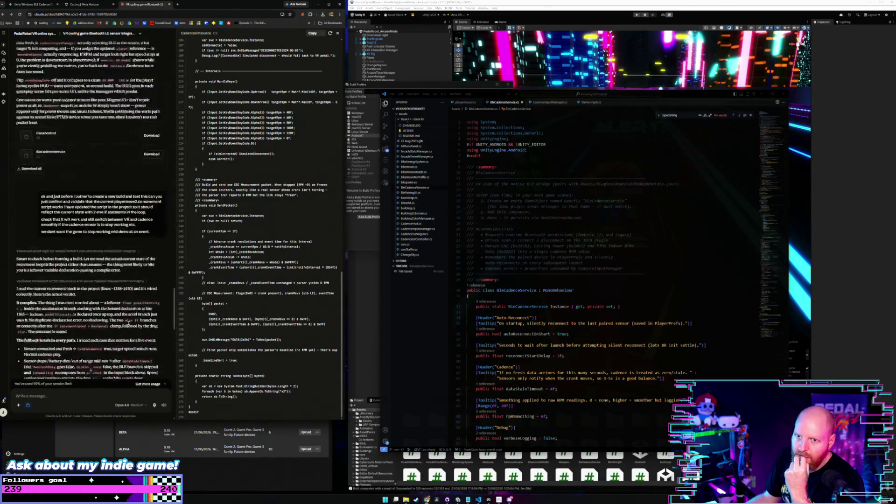
scroll(129, 323, up, 5)
scroll(176, 276, down, 10)
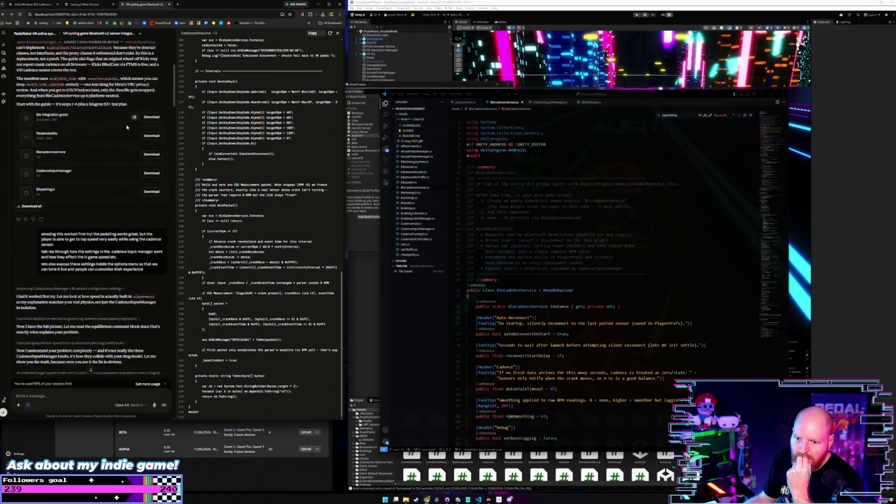
scroll(91, 197, down, 3)
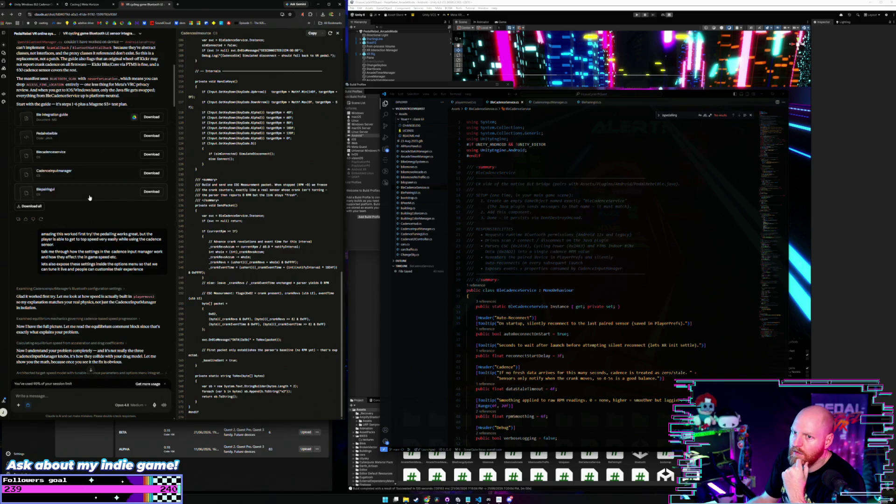
scroll(88, 196, down, 2)
scroll(84, 184, up, 3)
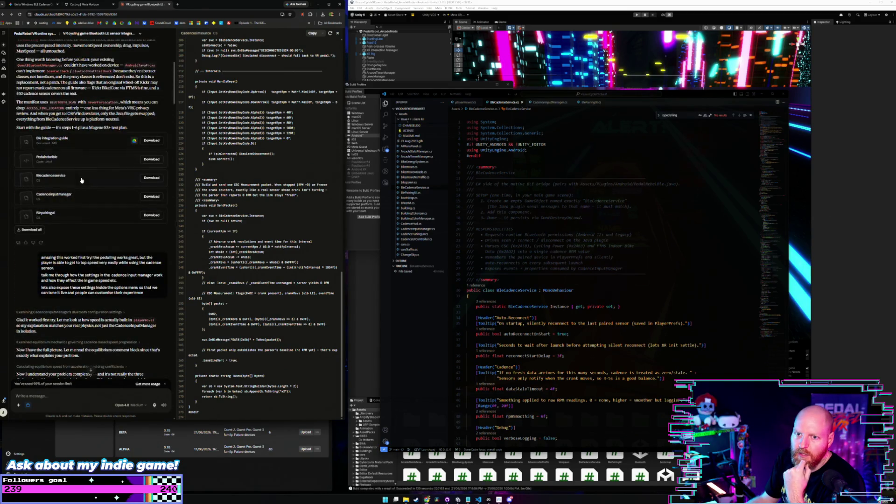
scroll(81, 180, down, 15)
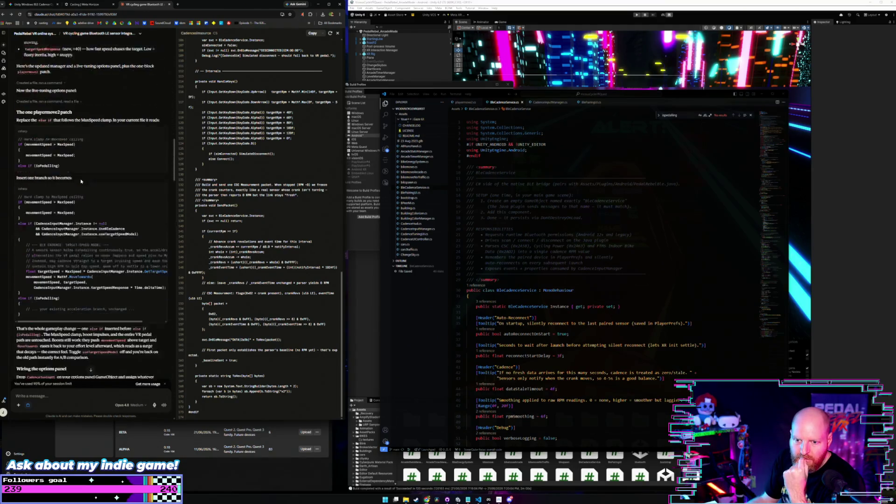
scroll(82, 180, down, 7)
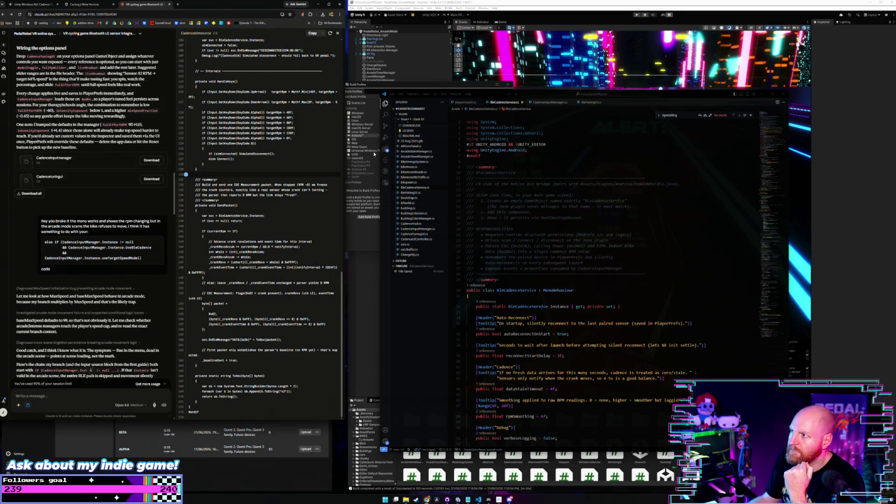
Save CadenceInputManager.cs as CadenceInputManagerBroken.cs, then return to Unity
click(548, 103)
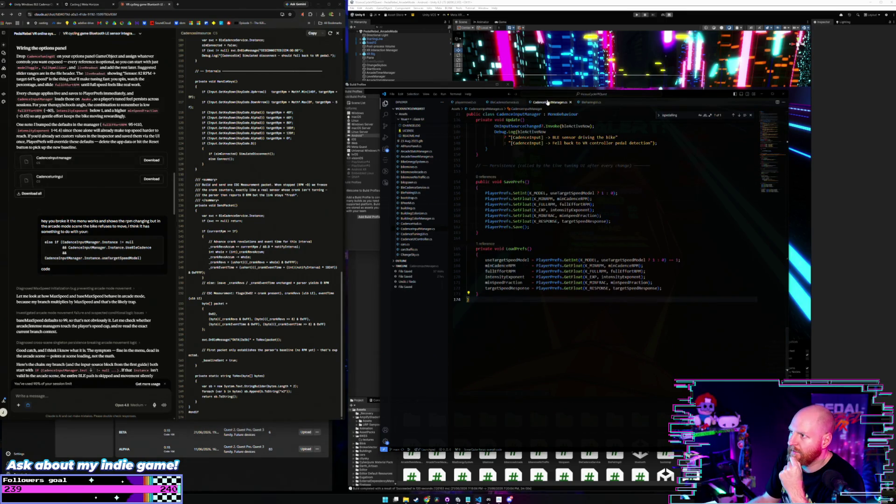
right_click(549, 102)
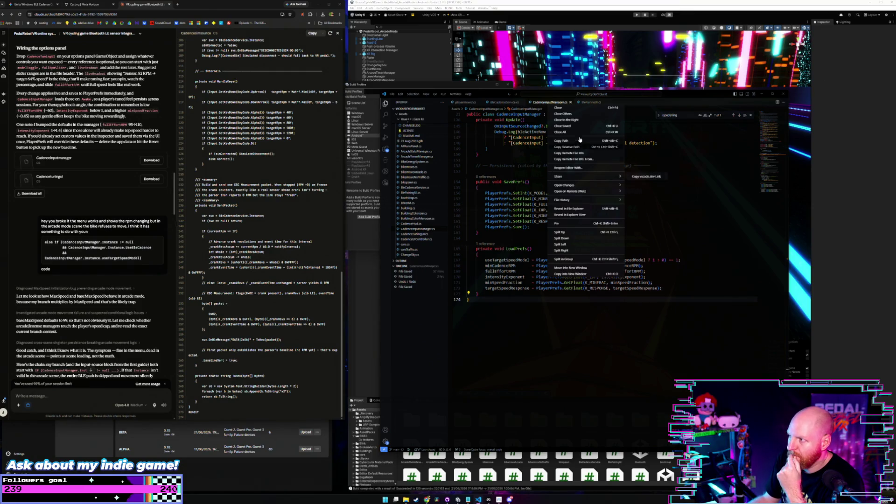
click(536, 107)
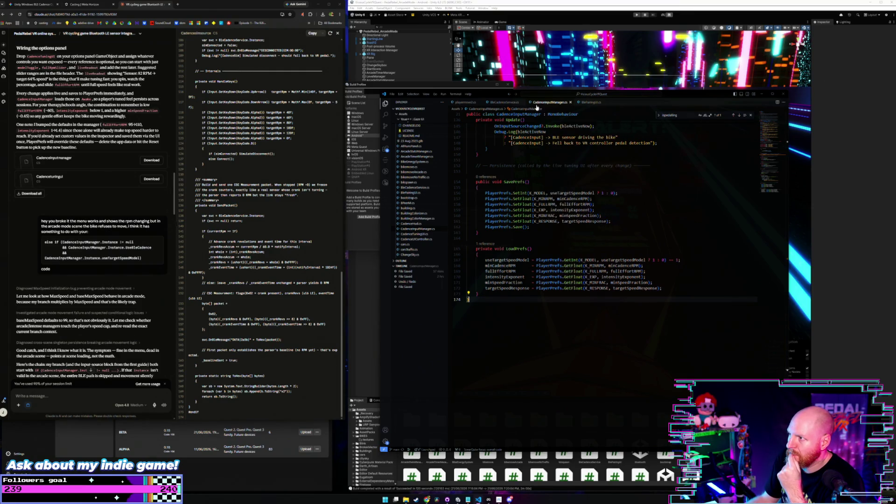
click(392, 94)
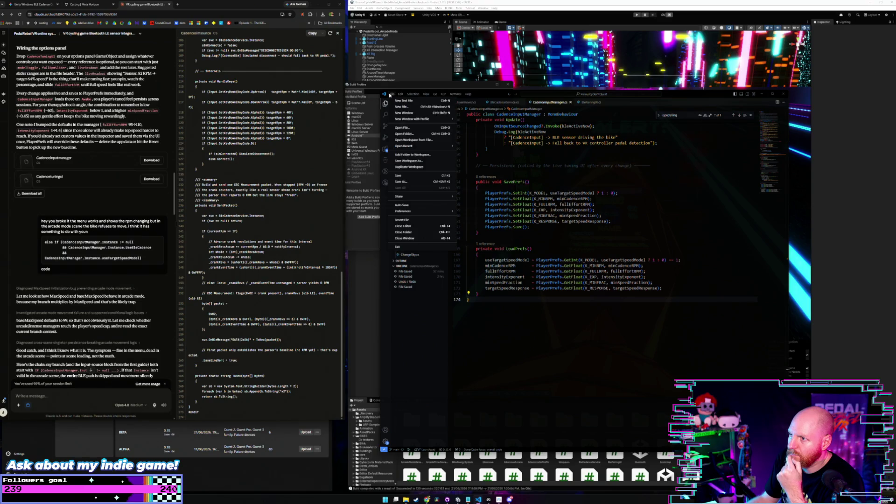
click(420, 182)
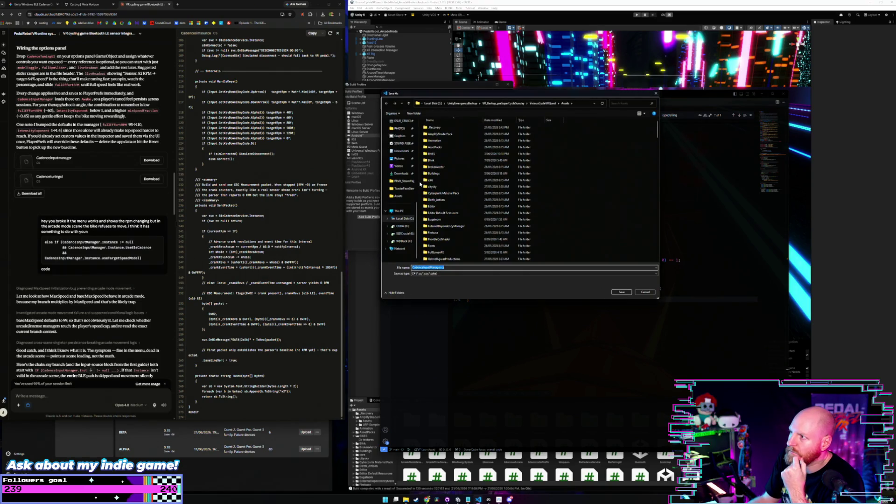
click(435, 268)
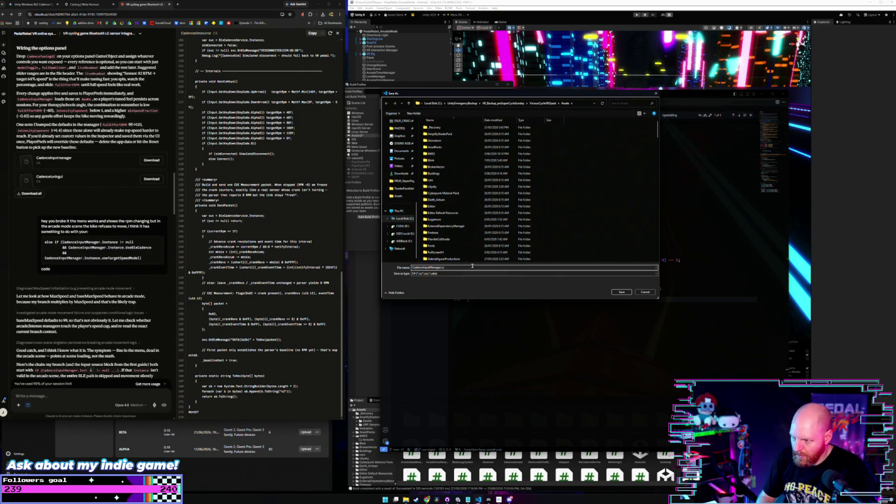
text(Broken)
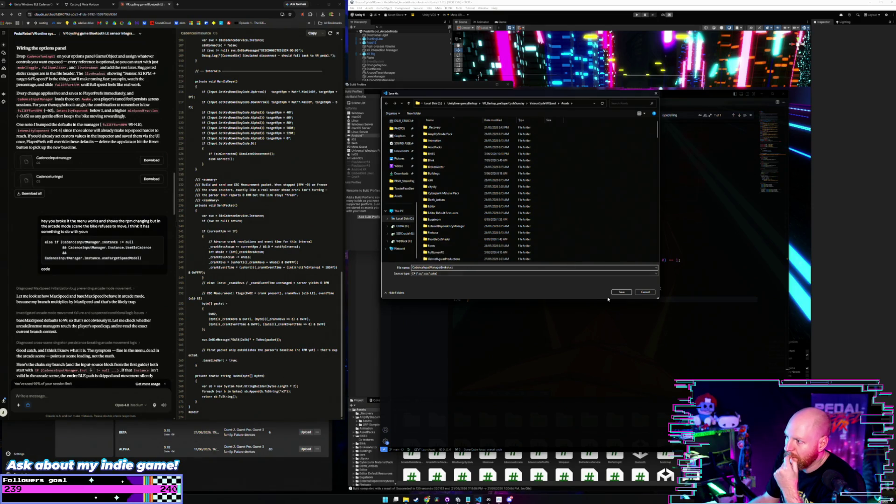
click(622, 293)
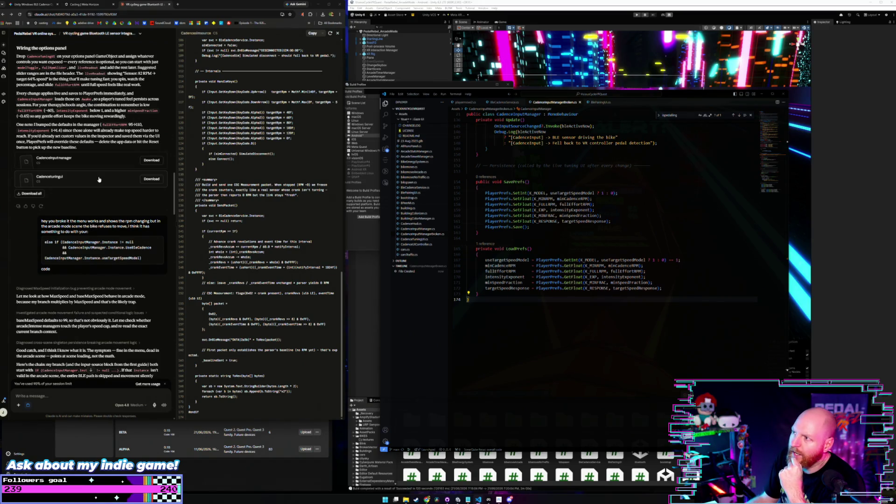
click(363, 318)
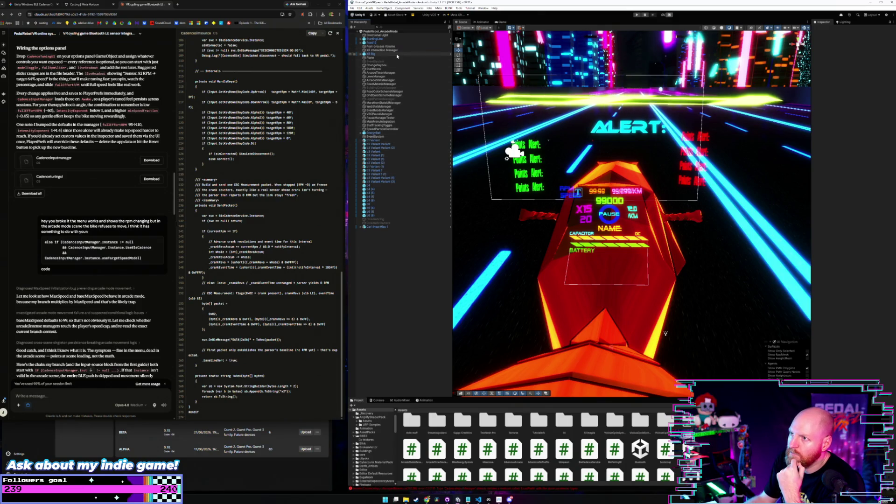
Open the 'main menu 1' scene from the Project window
click(526, 163)
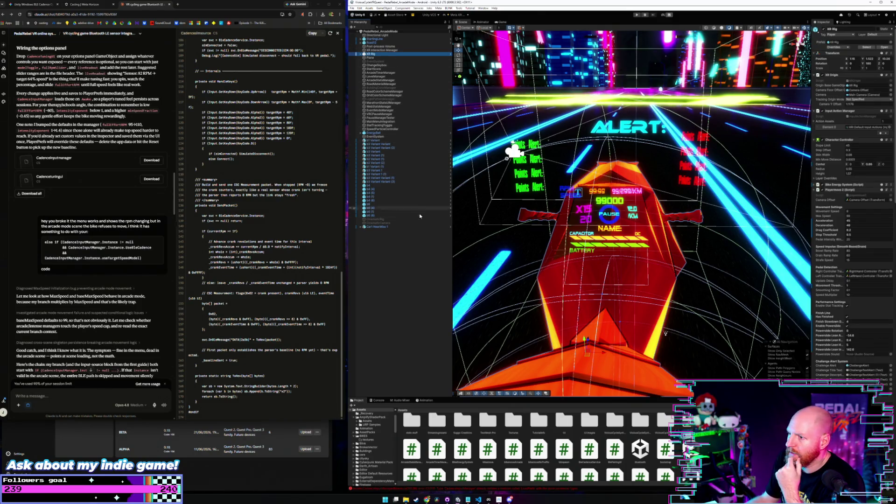
scroll(488, 438, down, 5)
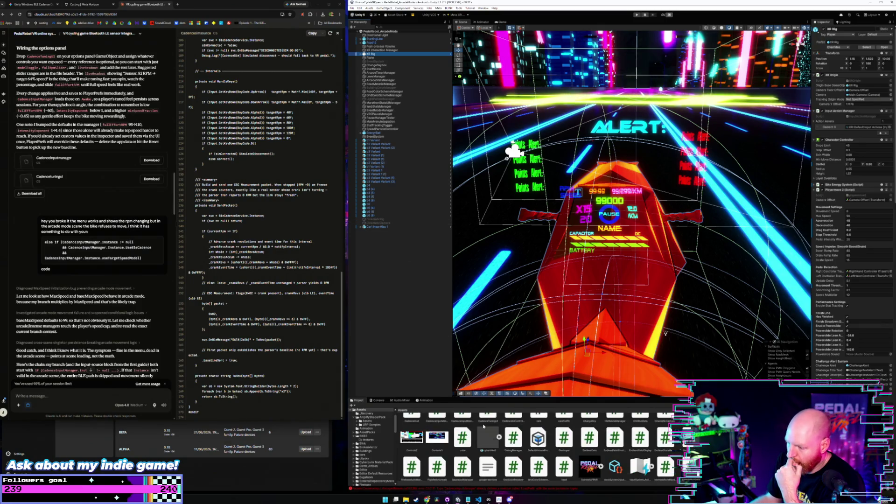
scroll(563, 447, up, 2)
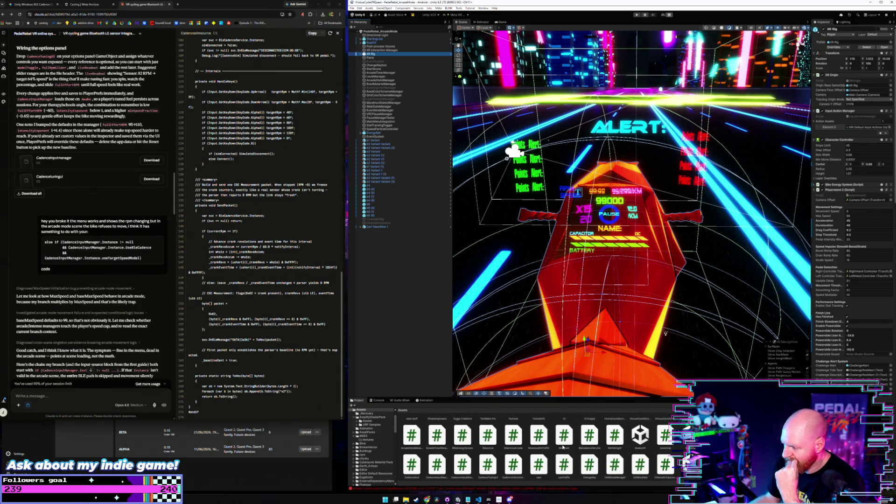
scroll(563, 447, down, 4)
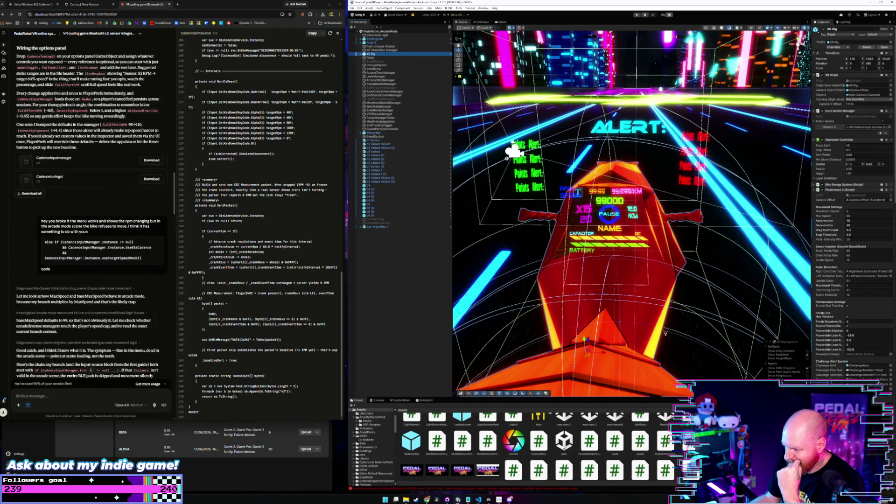
click(565, 436)
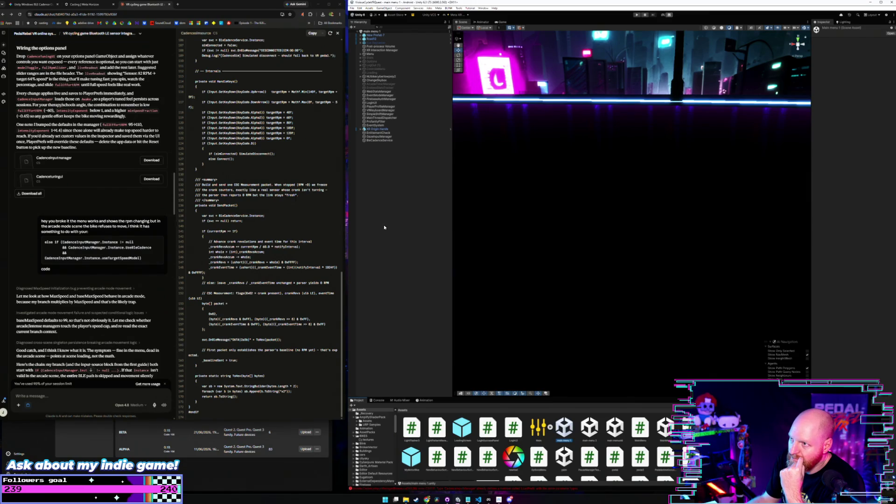
Inspect the BleCadenceService object's settings in the main menu scene
click(390, 141)
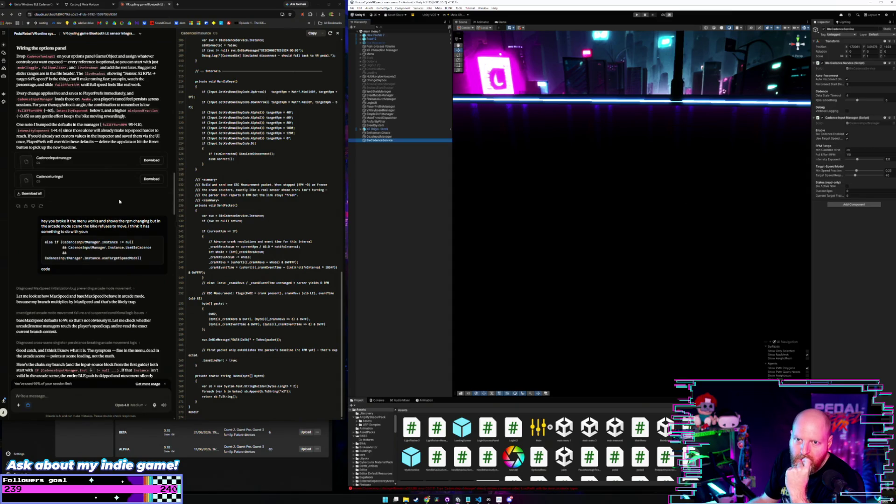
scroll(120, 201, up, 2)
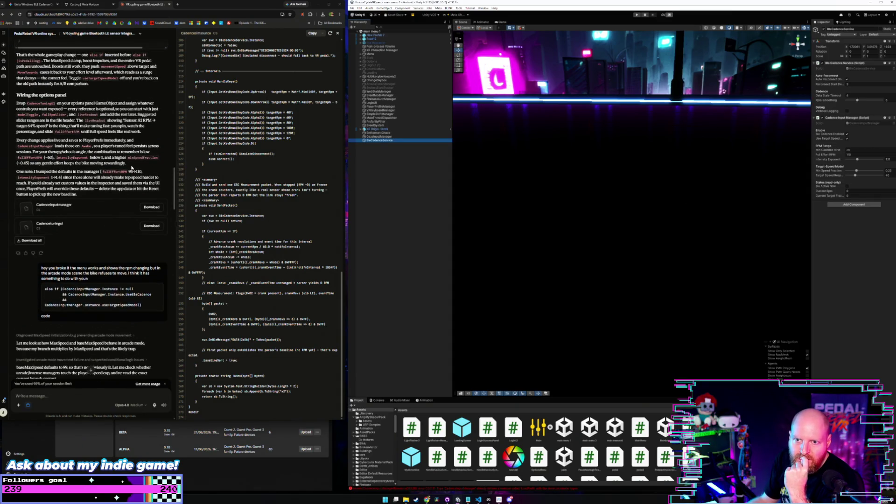
scroll(132, 168, up, 2)
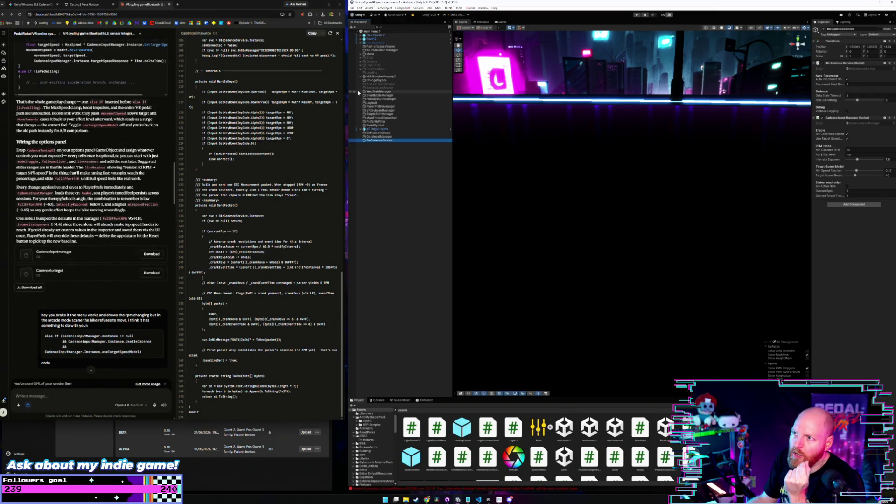
Expand Options and review SensorPairingPanel's Cadence Tuning settings in the Inspector
click(379, 62)
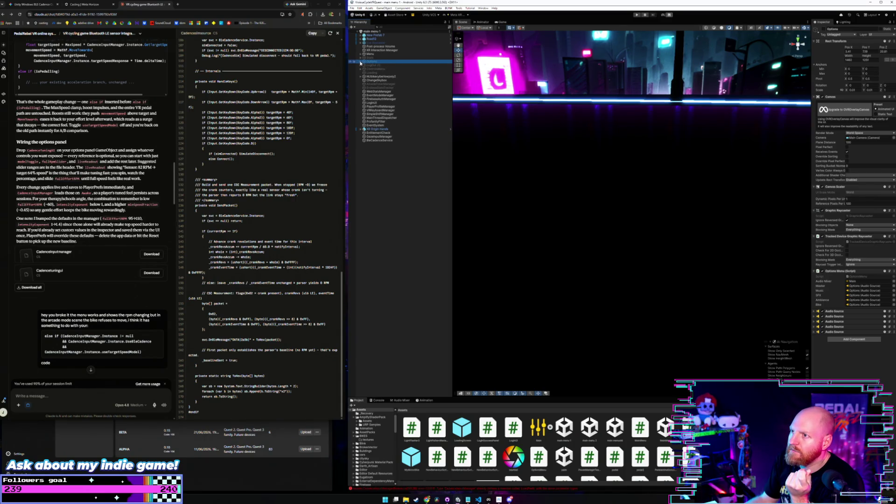
click(361, 62)
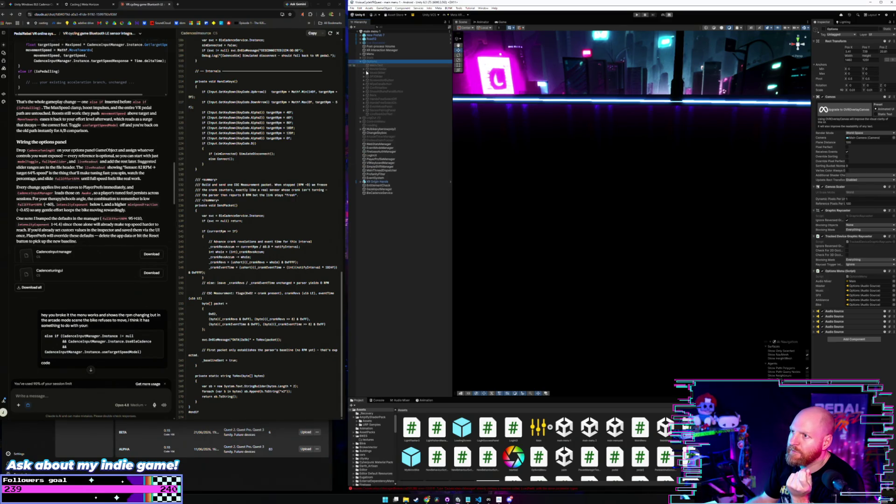
click(391, 111)
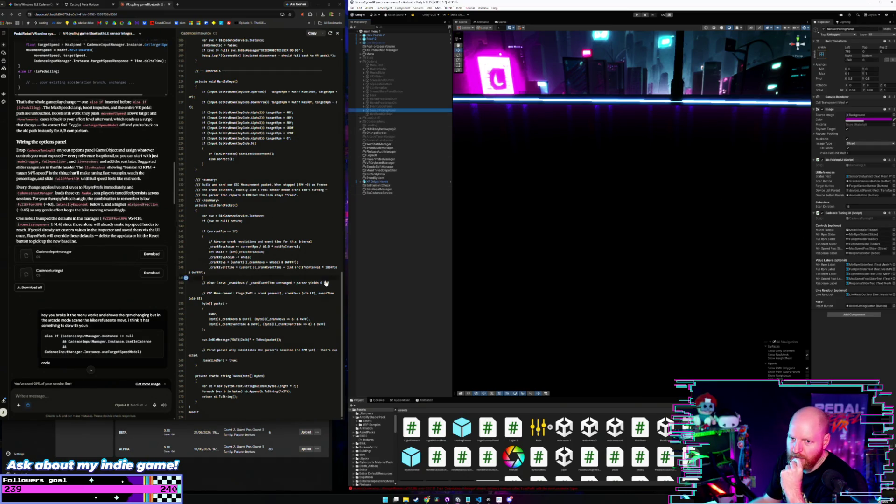
scroll(137, 284, down, 5)
scroll(137, 284, down, 10)
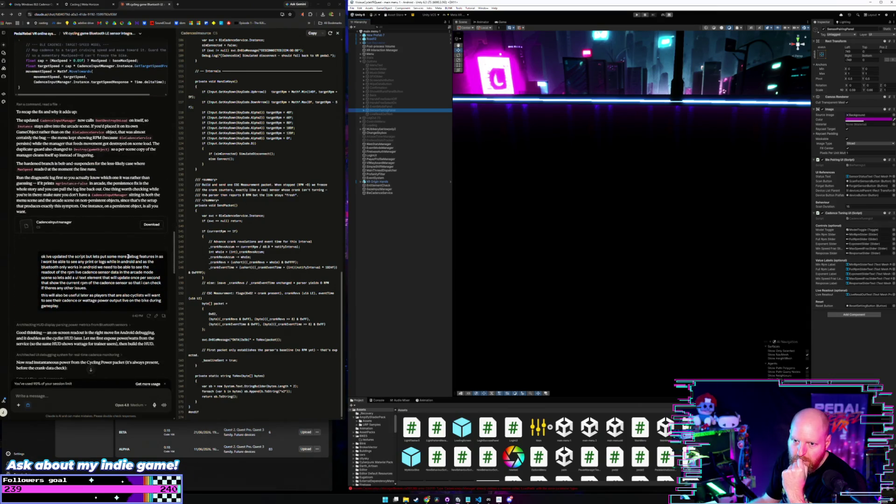
Read further through Claude's debug HUD reply, then open the PedalRebel_ArcadeMode scene
scroll(99, 230, down, 5)
scroll(100, 230, down, 5)
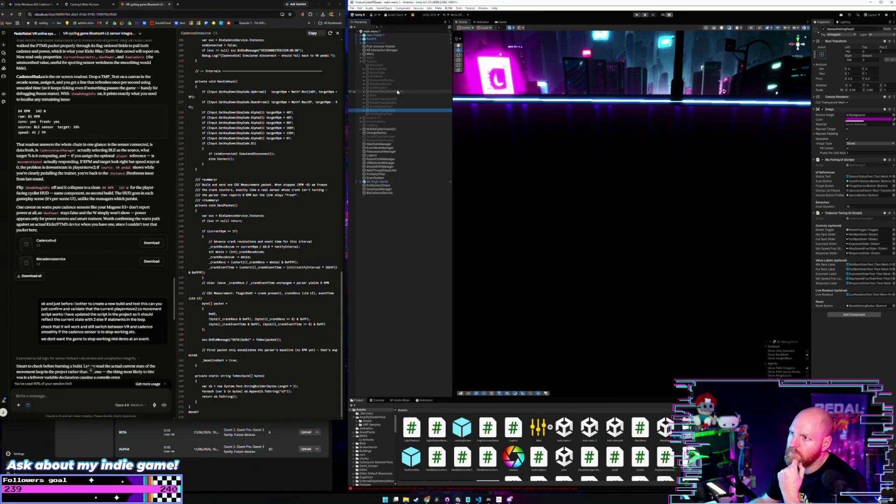
scroll(484, 421, down, 6)
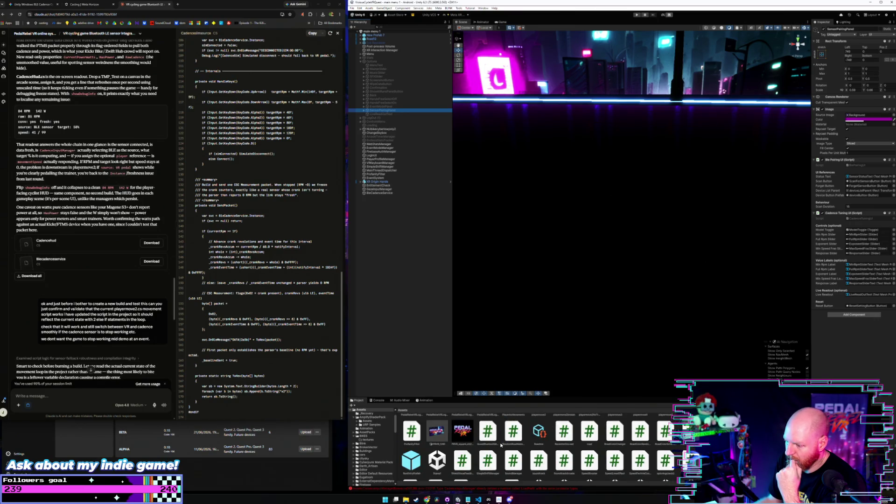
scroll(537, 444, up, 6)
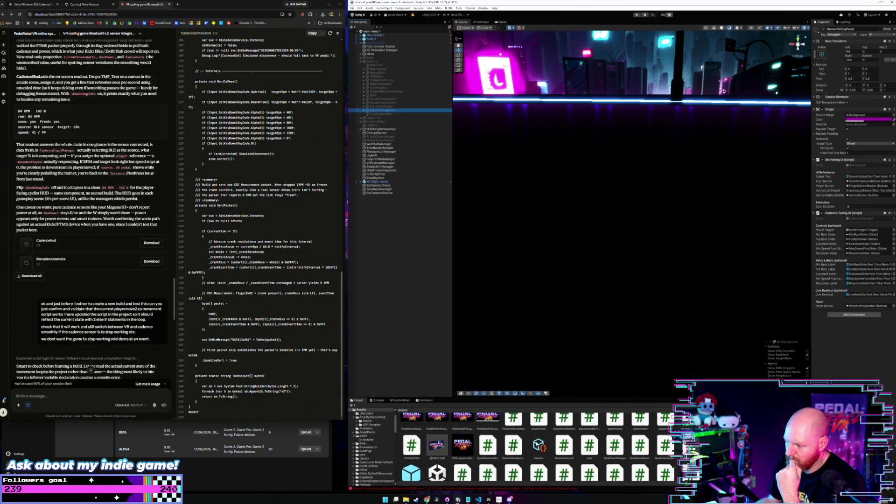
double_click(564, 443)
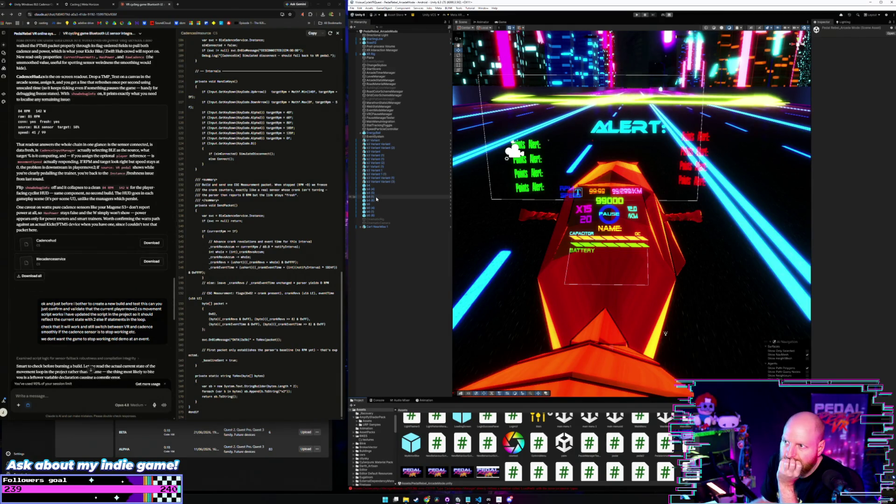
Check the bike's Bikemove settings, preview BleCadenceService in Claude, and reopen main menu 1
click(384, 54)
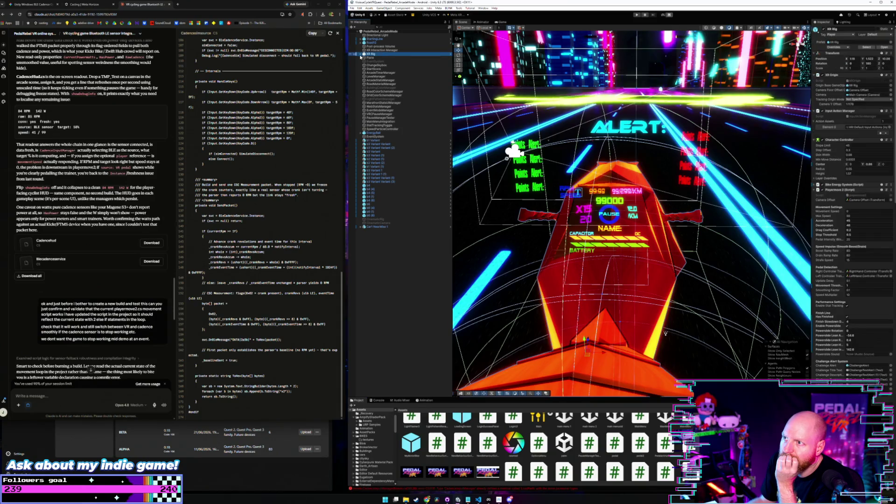
key(Right)
click(382, 65)
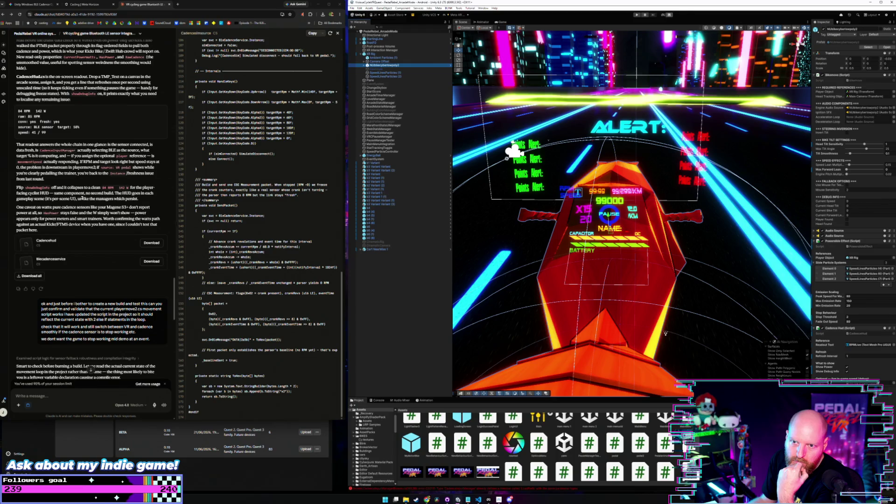
scroll(64, 173, up, 2)
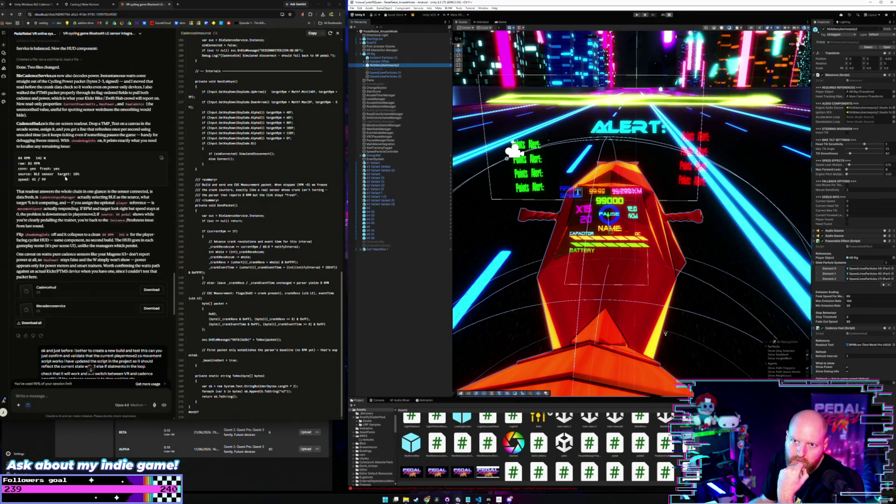
scroll(74, 131, up, 2)
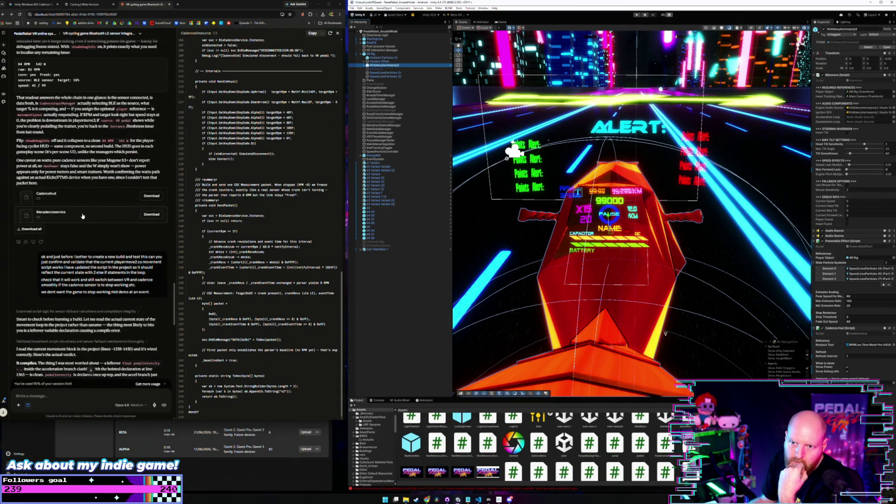
click(83, 215)
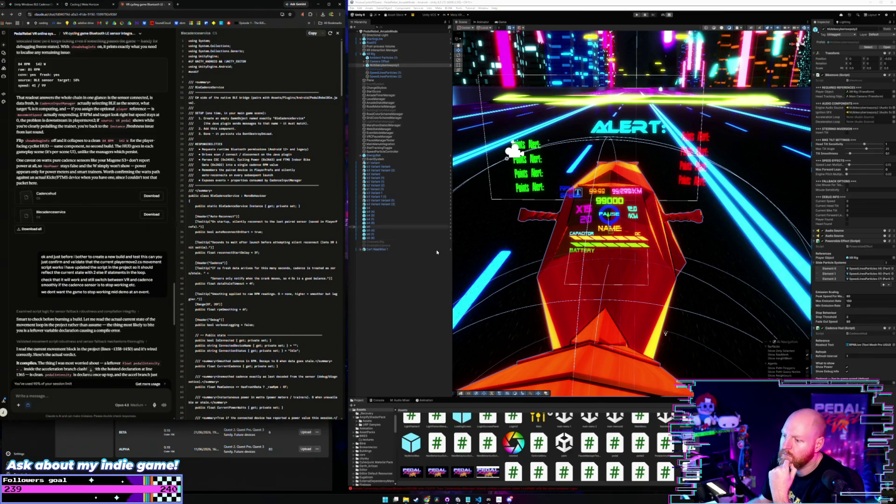
double_click(564, 418)
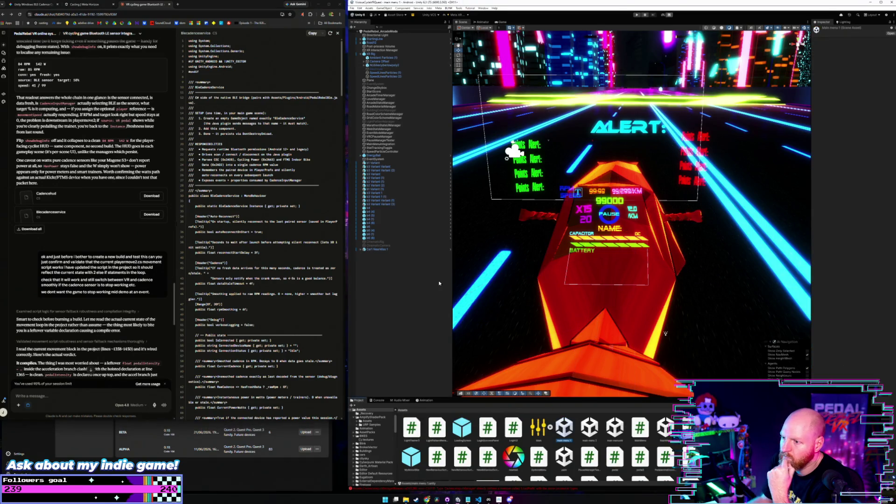
Bring up BleCadenceService.cs in VS Code and start a File > Save As
click(390, 140)
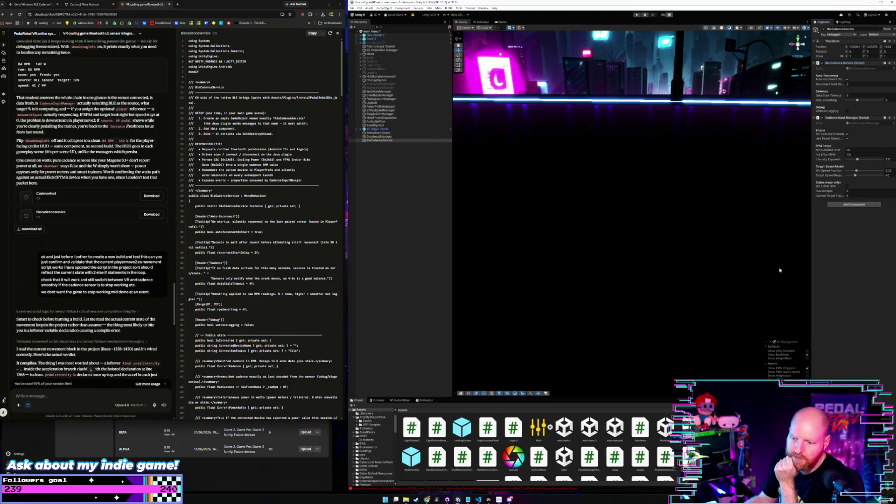
key(alt+Tab)
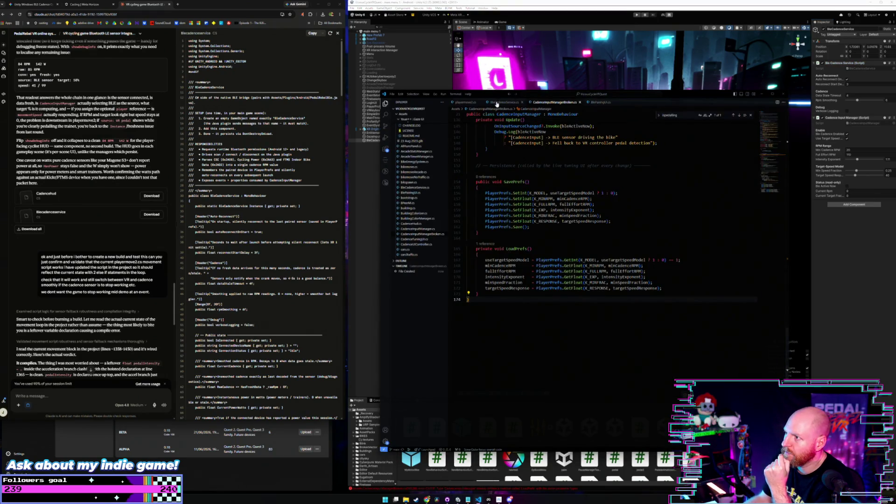
click(496, 104)
right_click(498, 103)
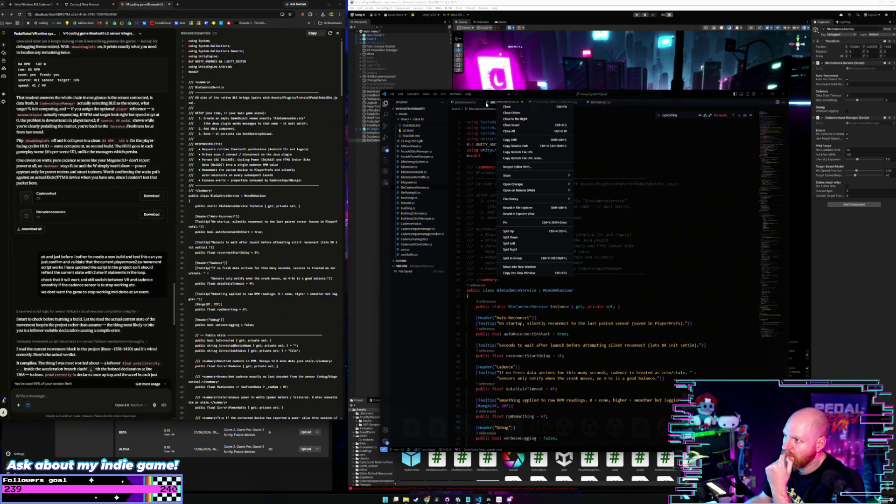
click(492, 104)
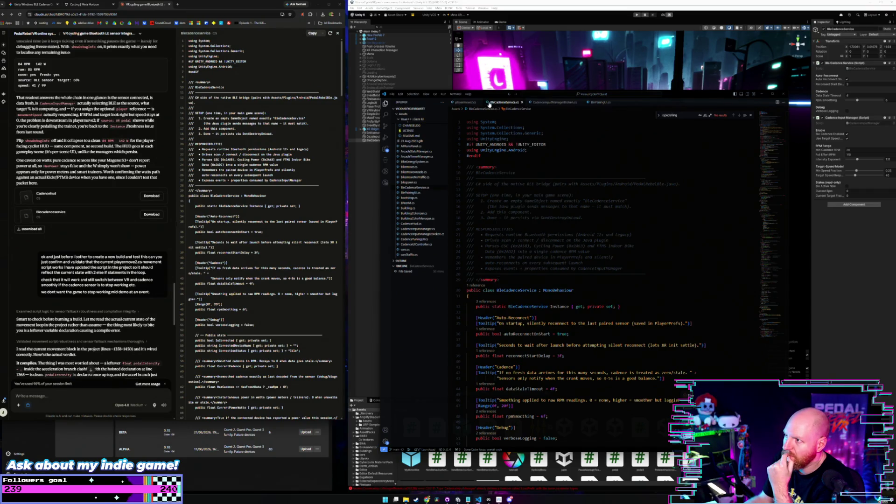
click(391, 93)
click(476, 204)
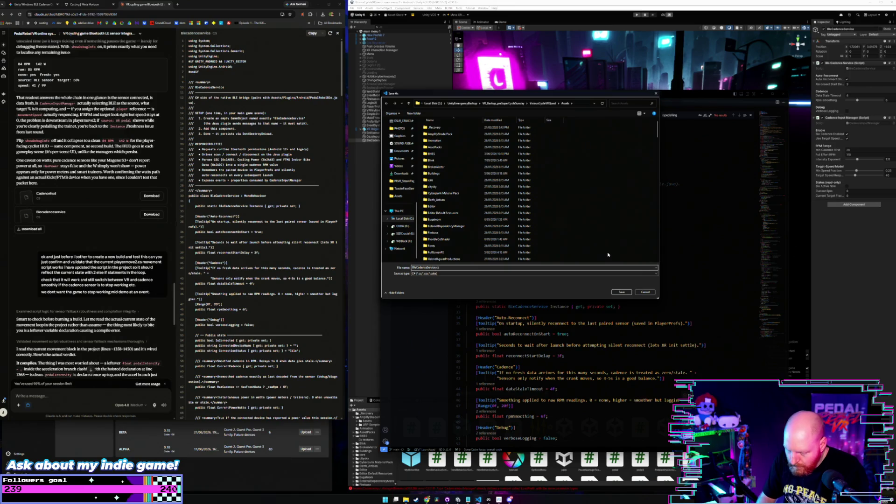
Save the old script as BleCadenceServiceBroken.cs and copy Claude's updated BleCadenceService code
click(621, 292)
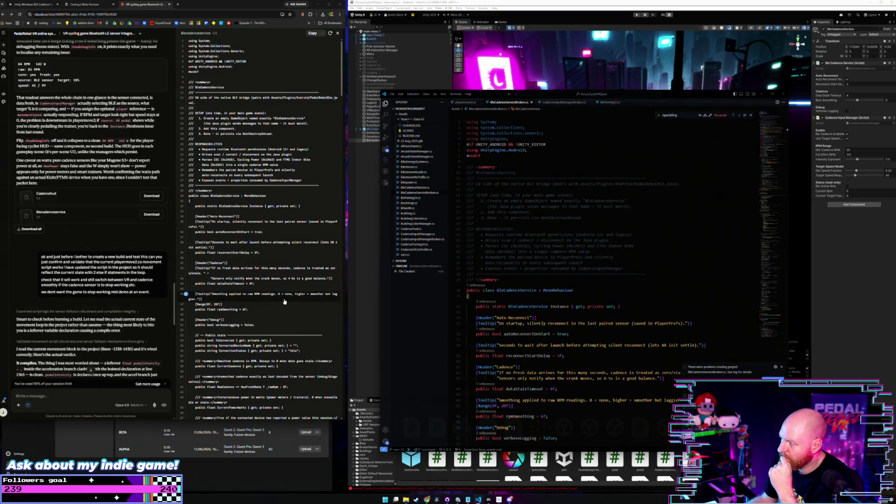
scroll(56, 217, down, 15)
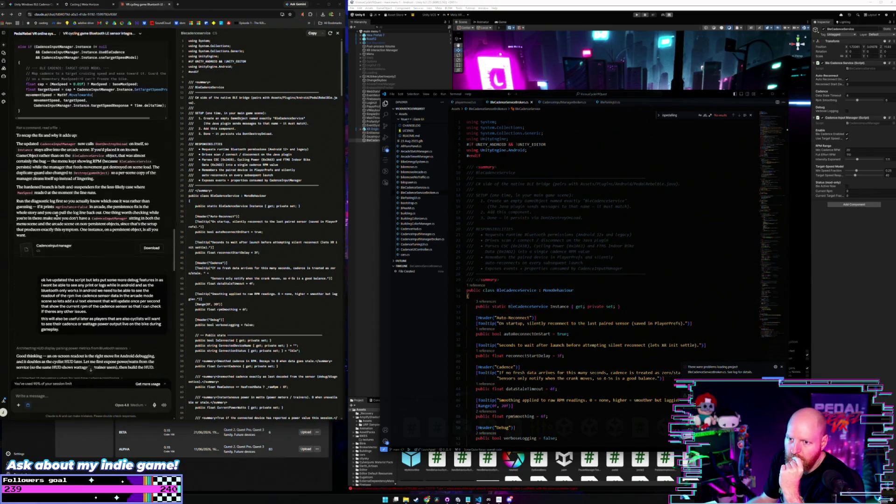
scroll(56, 217, down, 15)
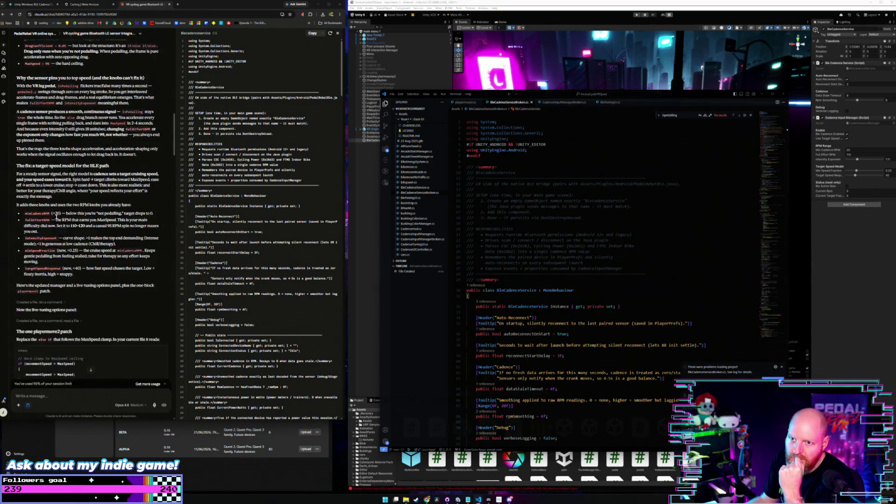
scroll(56, 217, up, 10)
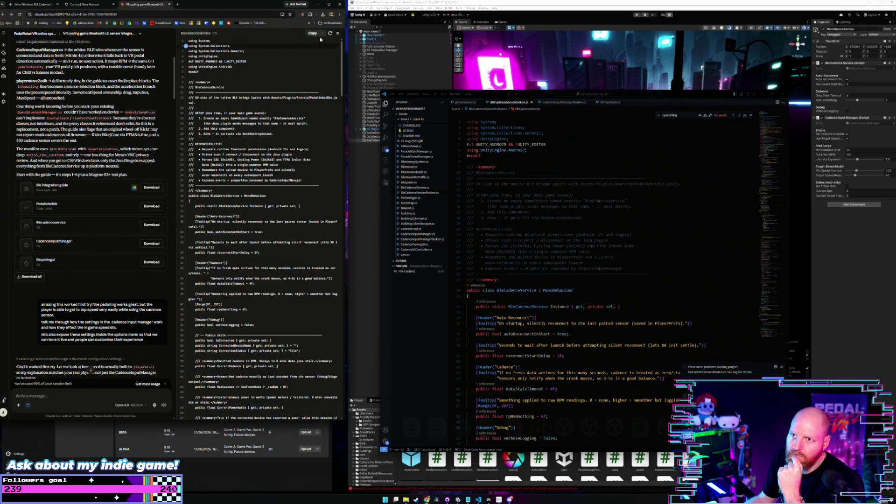
click(517, 226)
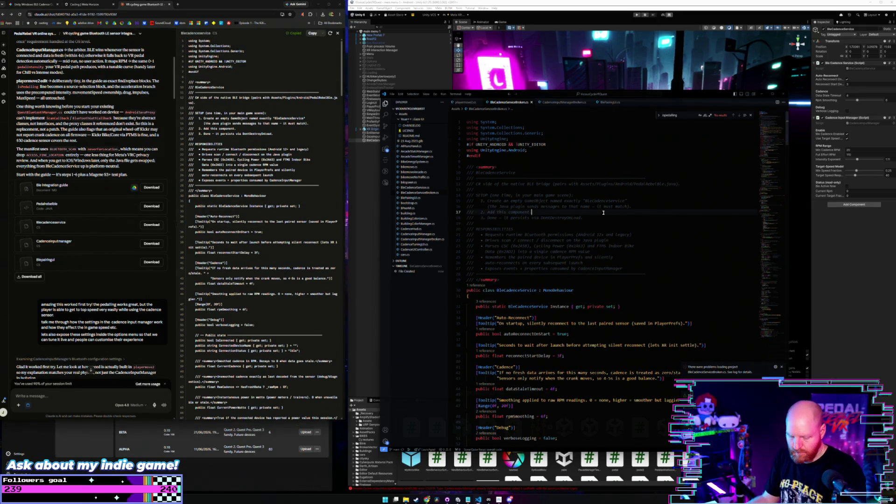
Paste Claude's updated code over the current script and save it
key(ctrl+a)
key(ctrl+v)
key(ctrl+s)
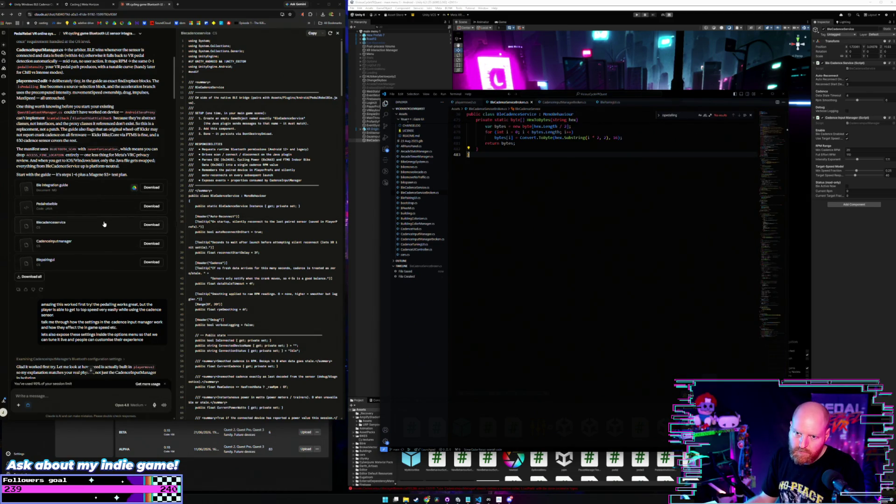
Paste the HexToBytes null-check code into BleCadenceServiceBroken.cs
click(565, 103)
click(510, 102)
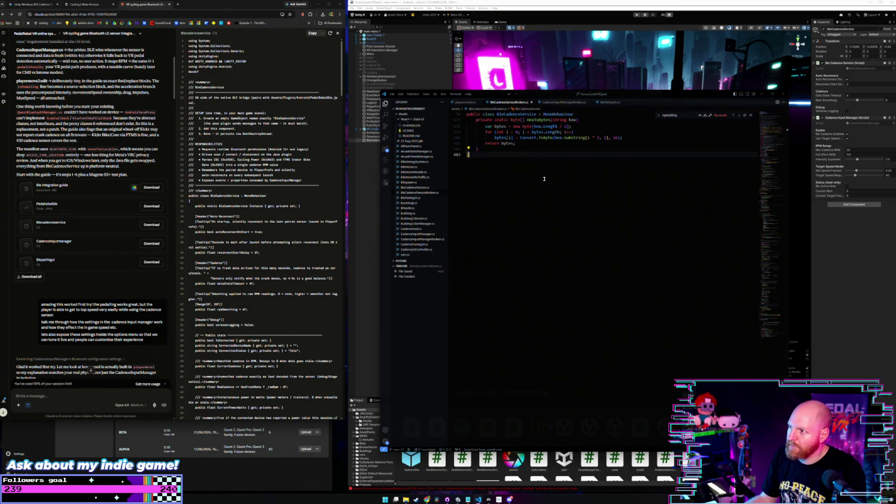
key(ctrl+a)
key(ctrl+v)
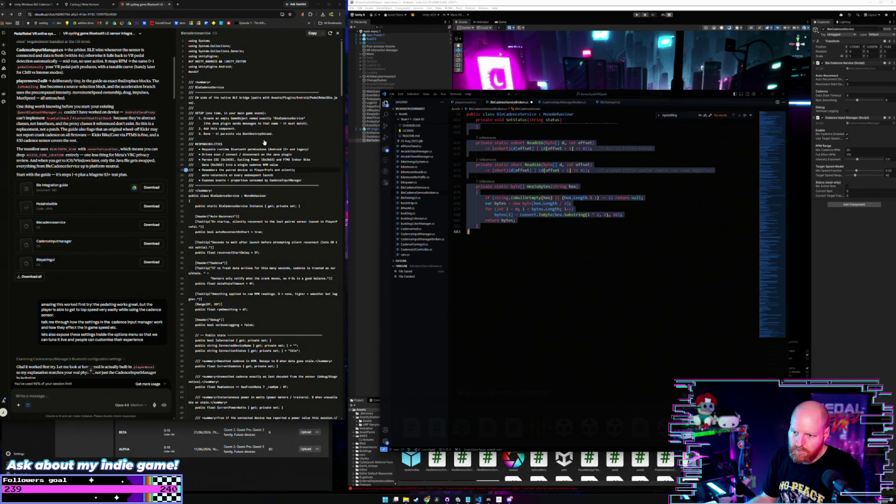
drag(342, 62, 346, 394)
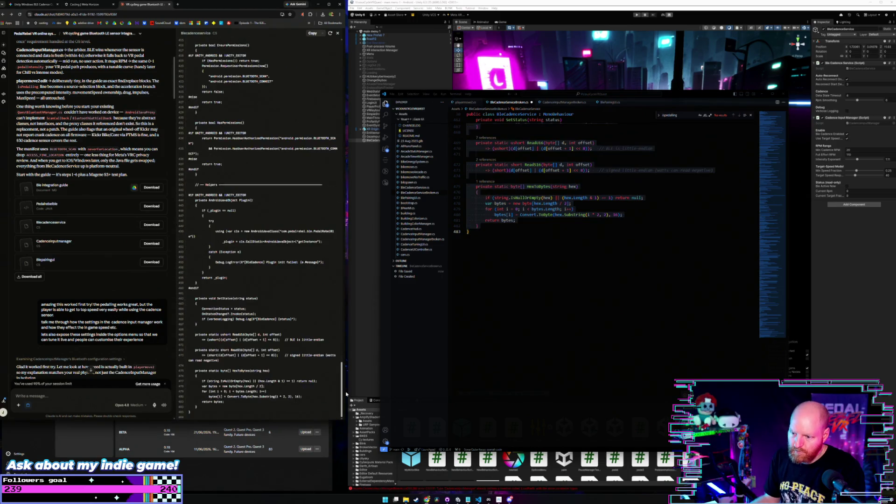
click(529, 233)
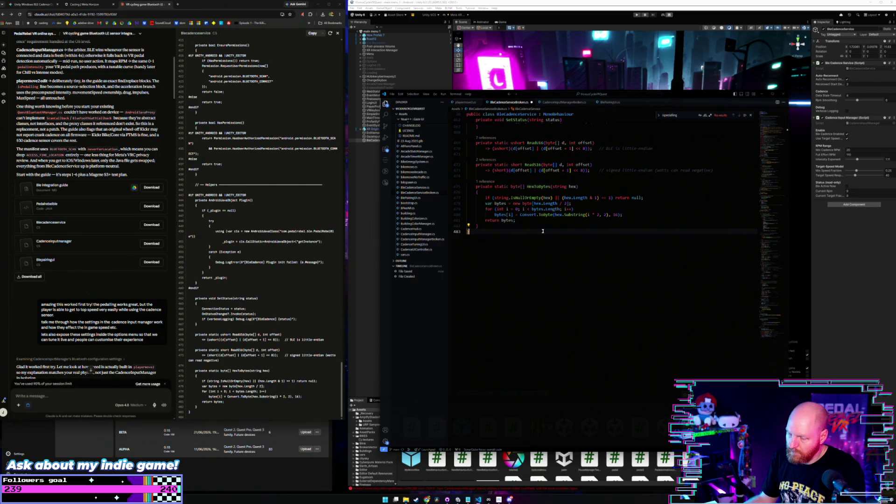
Delete all code from BleCadenceServiceBroken.cs and copy the cadence service code from Claude
key(ctrl+a)
key(Delete)
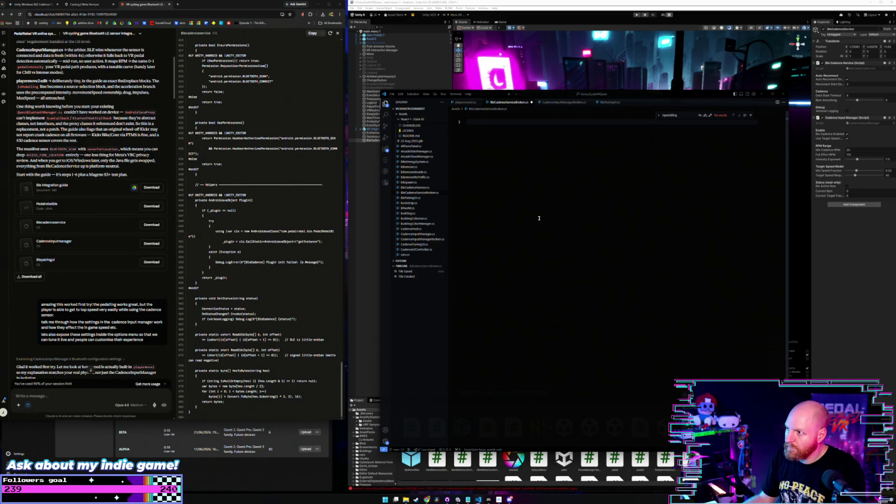
scroll(134, 265, down, 15)
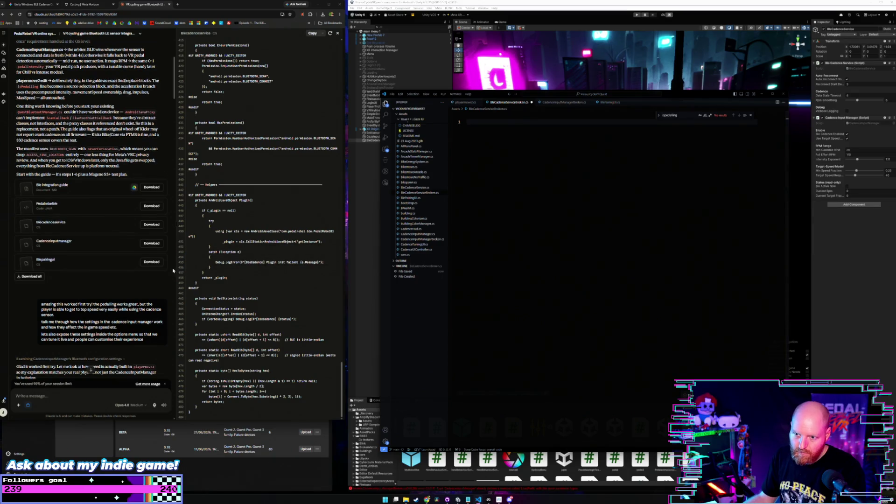
scroll(134, 265, down, 3)
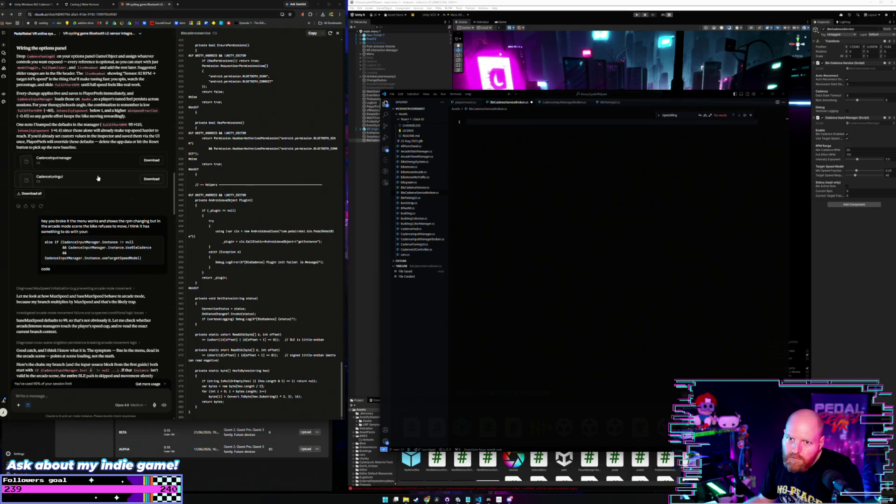
scroll(98, 178, down, 10)
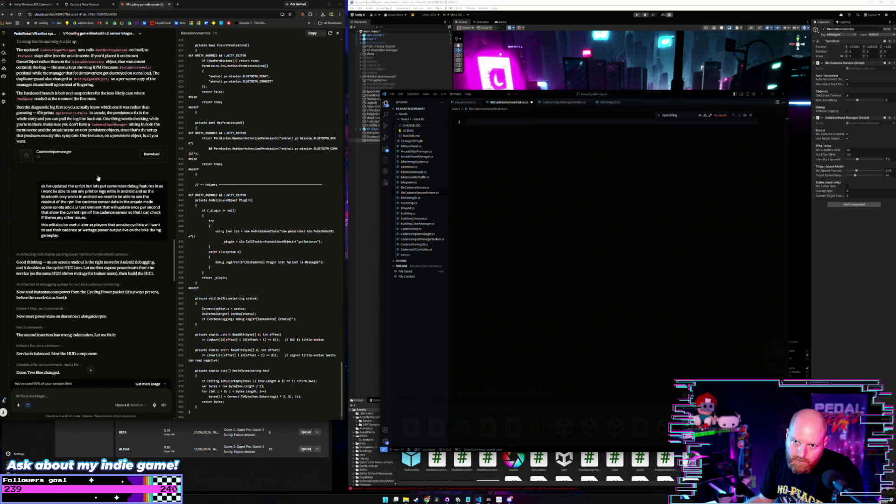
scroll(98, 178, down, 10)
scroll(89, 212, down, 15)
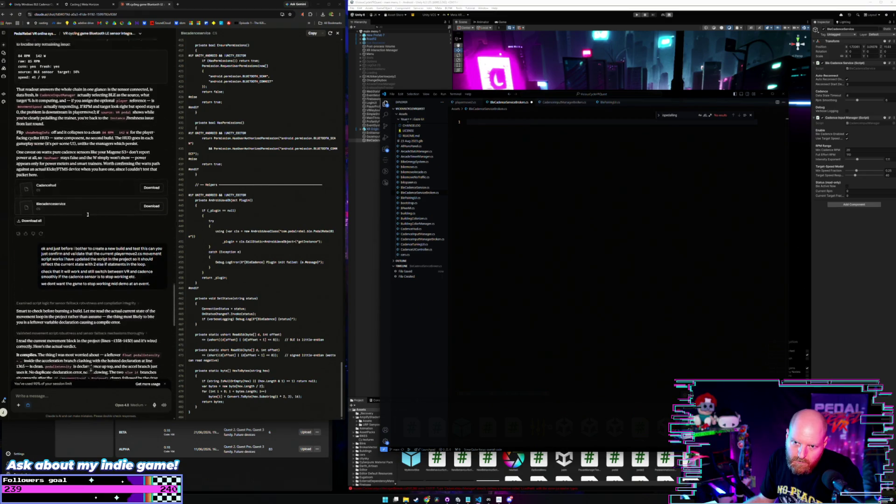
scroll(87, 214, down, 4)
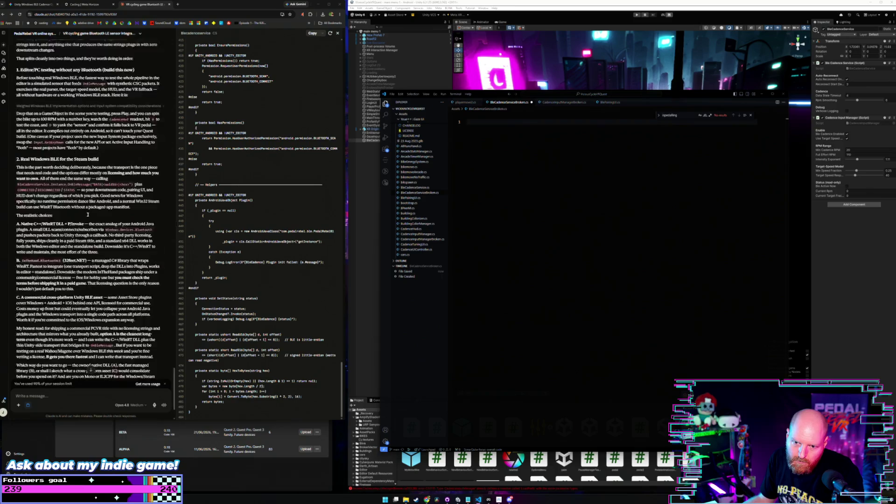
scroll(88, 215, down, 4)
scroll(89, 205, up, 20)
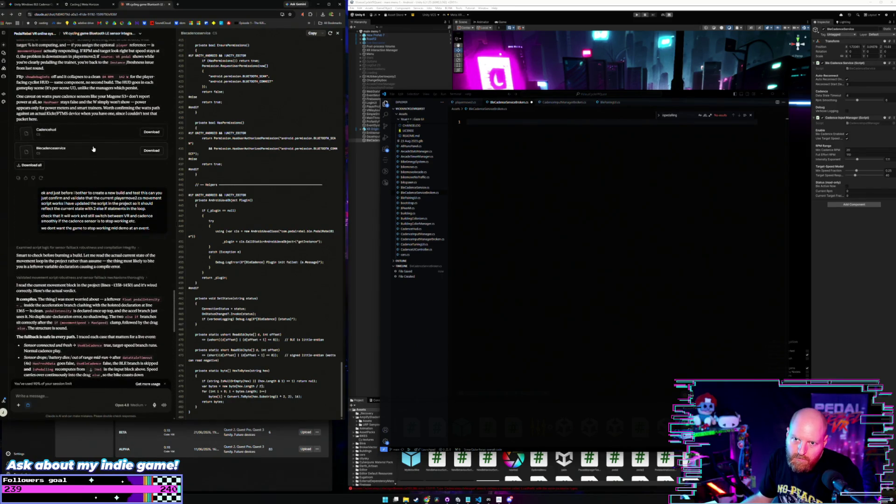
click(312, 33)
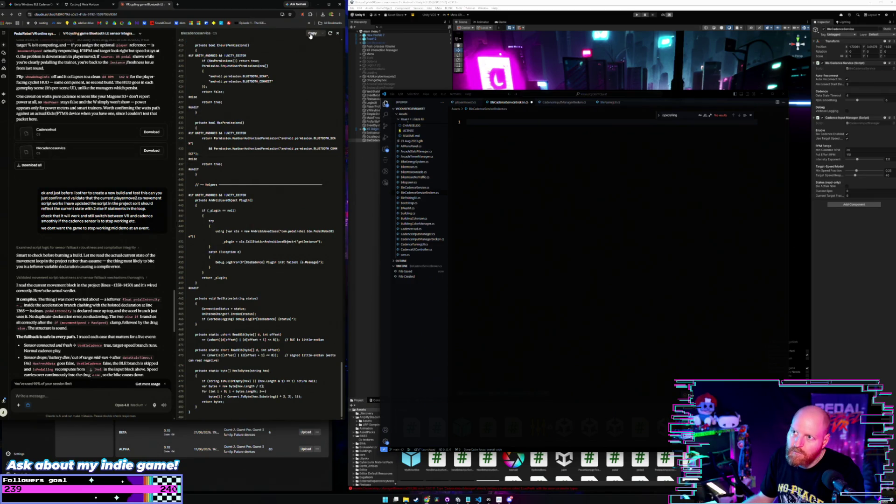
Paste Claude's copied cadence service code into the empty BleCadenceServiceBroken.cs file
click(543, 194)
key(ctrl+v)
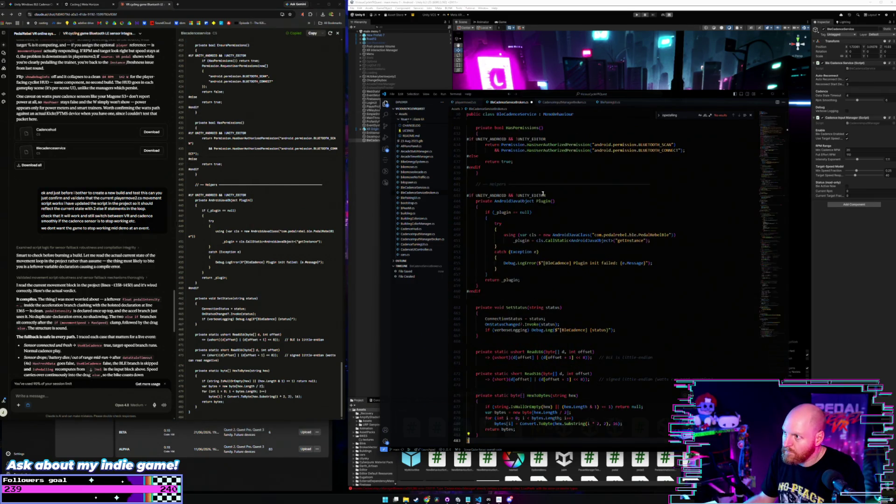
scroll(606, 186, up, 10)
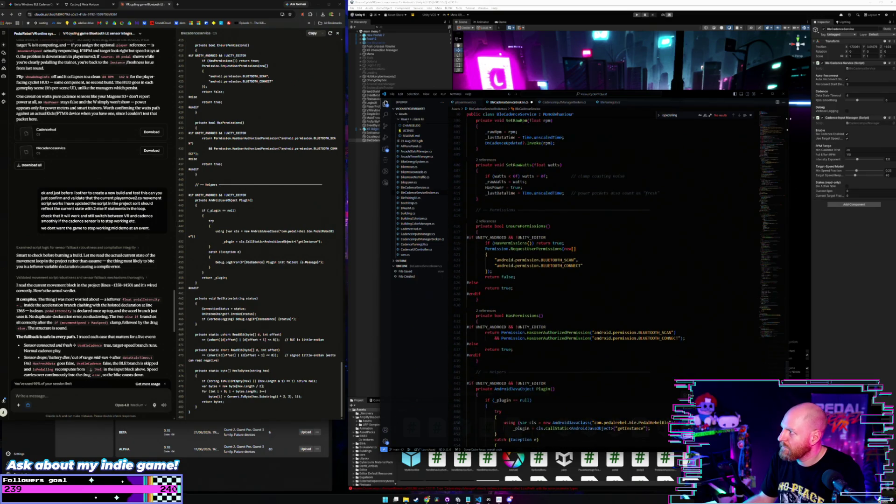
click(786, 122)
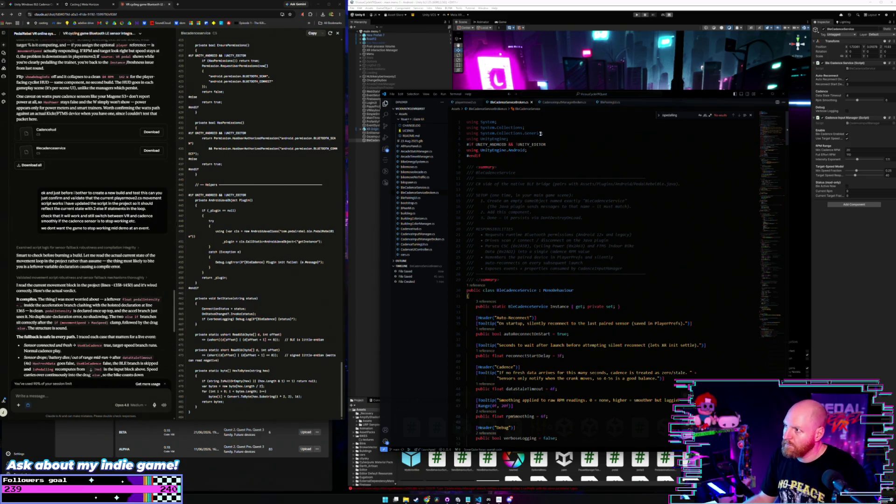
Close the two Broken script tabs and switch back to Unity to recompile
click(532, 102)
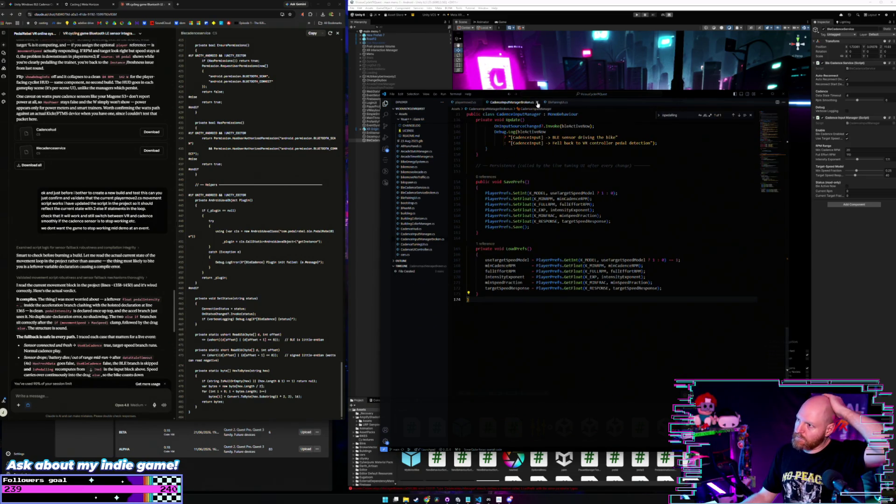
click(542, 102)
click(599, 455)
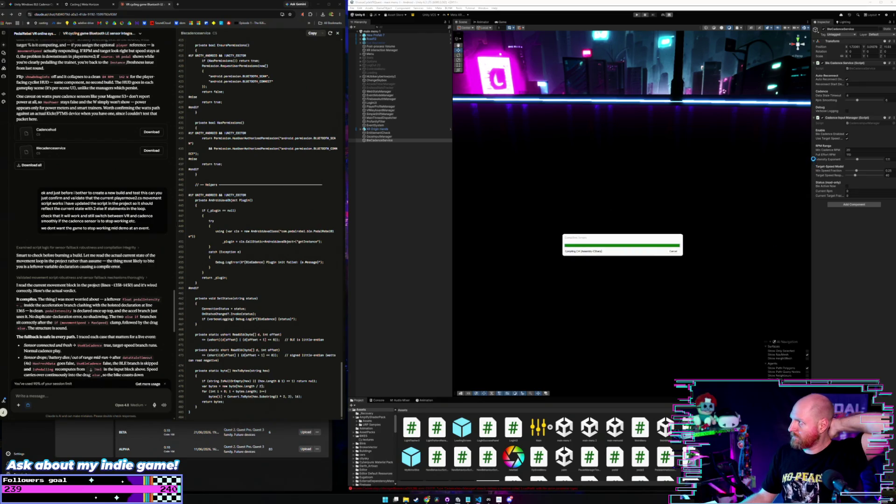
Open the BleCadenceService script via the Ble Cadence Service component's Edit Script option
click(843, 62)
right_click(843, 63)
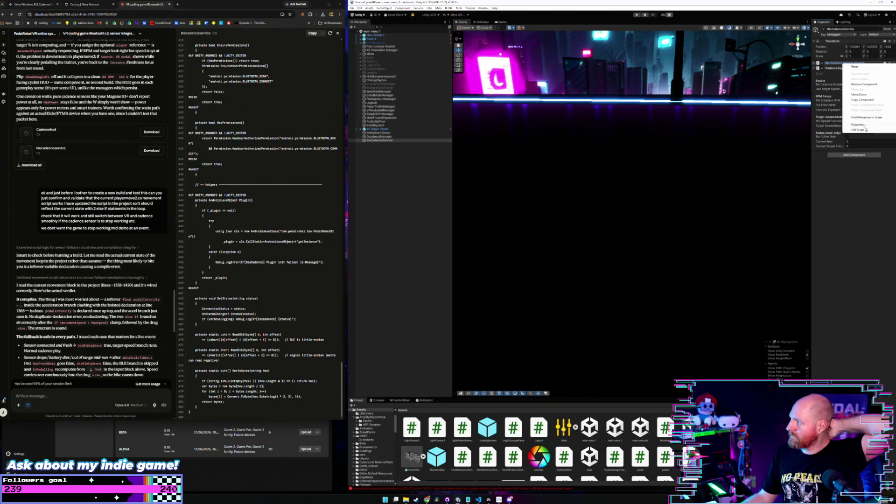
click(865, 130)
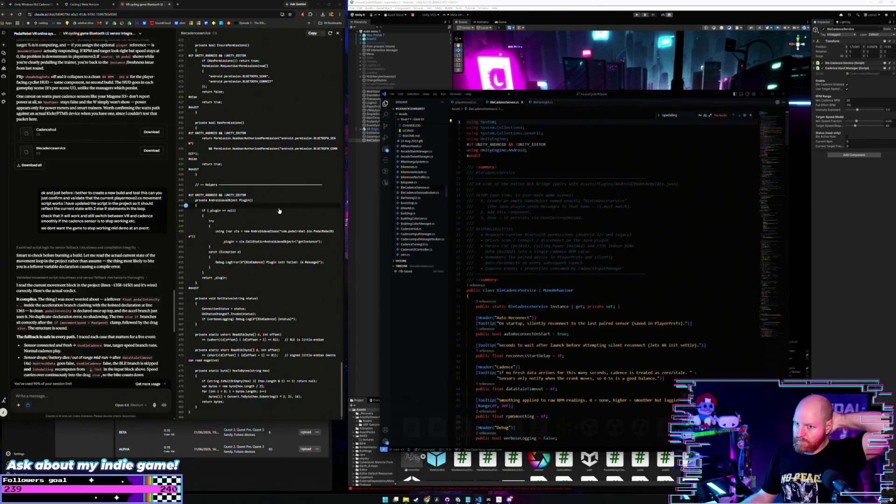
scroll(102, 221, up, 15)
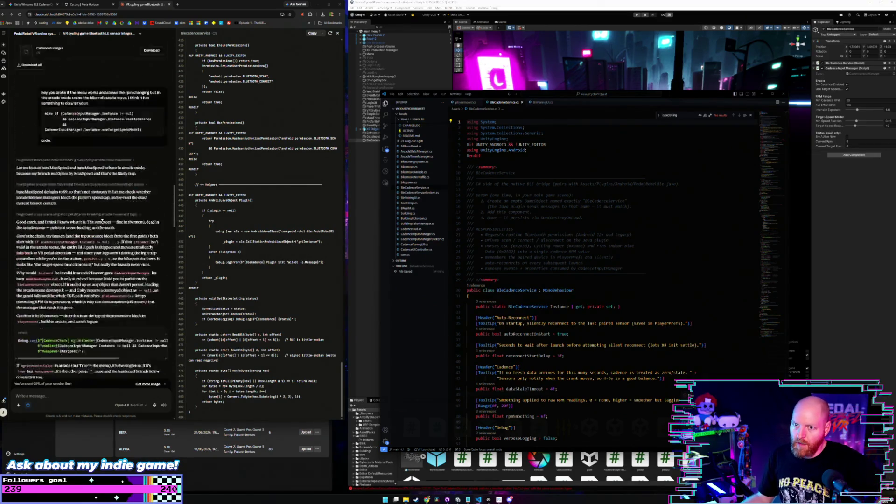
scroll(102, 221, up, 5)
scroll(102, 221, up, 10)
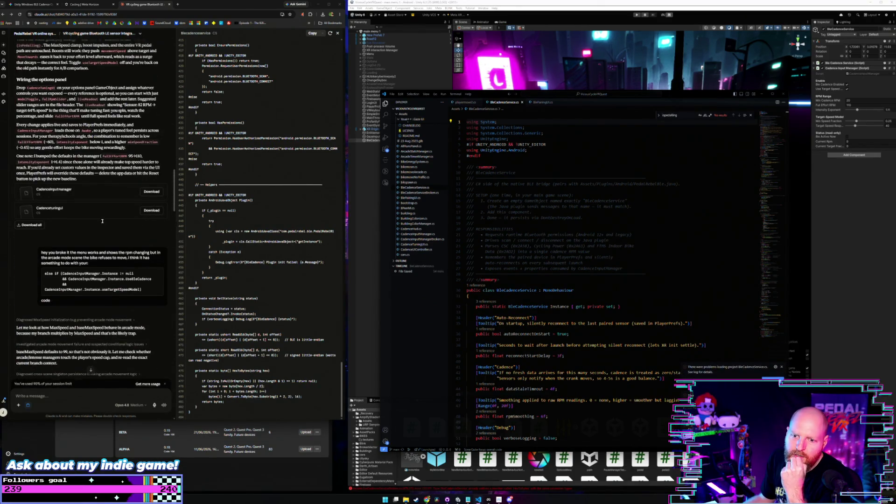
scroll(102, 221, up, 15)
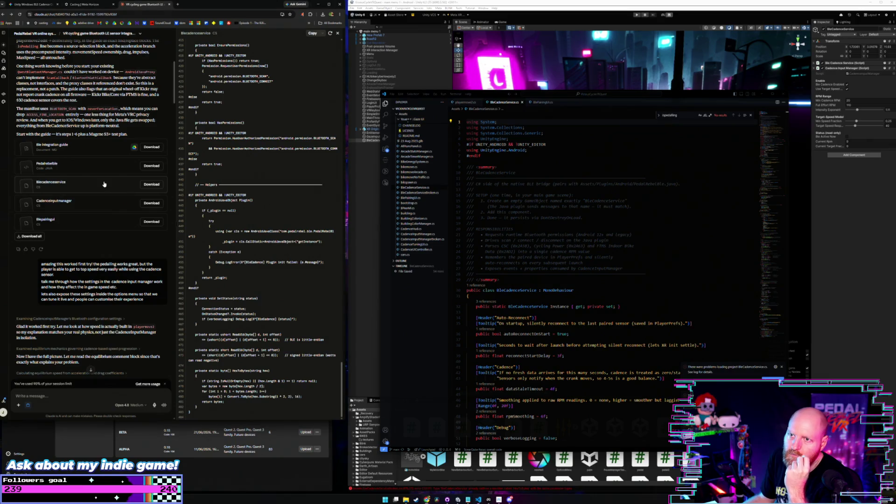
Replace all of BleCadenceService.cs with Claude's updated code and save it
click(311, 33)
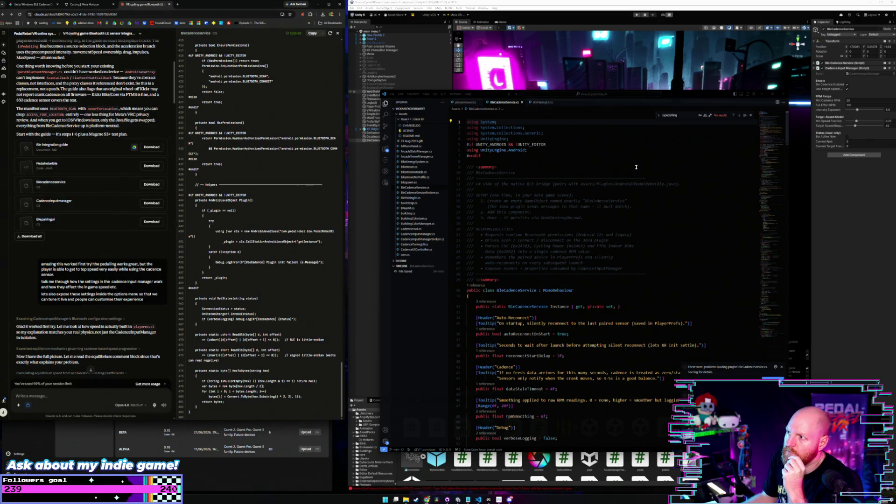
click(631, 170)
key(ctrl+a)
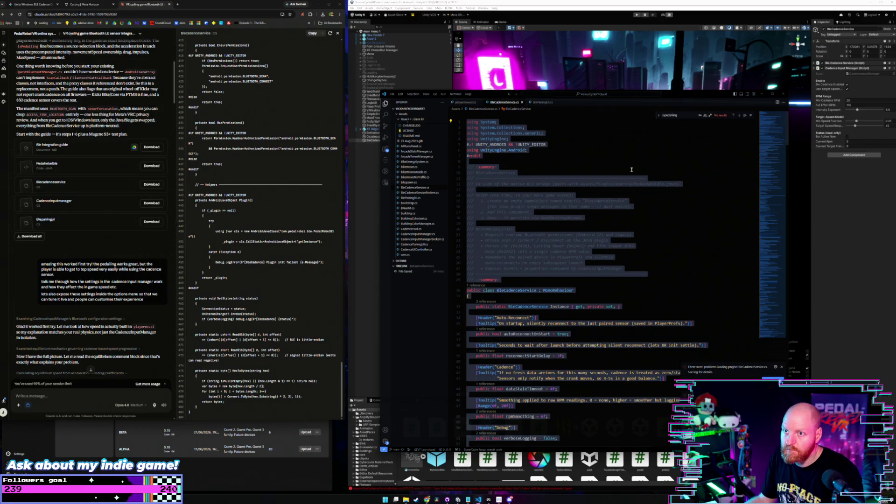
key(ctrl+v)
key(ctrl+s)
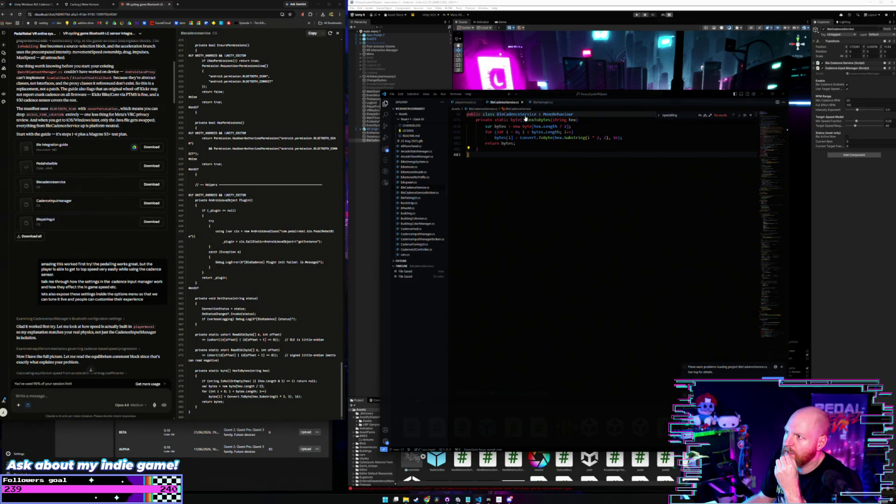
Open CadenceInputManager.cs via its component's Edit Script, save it, and open the Downloads folder
click(363, 178)
click(380, 141)
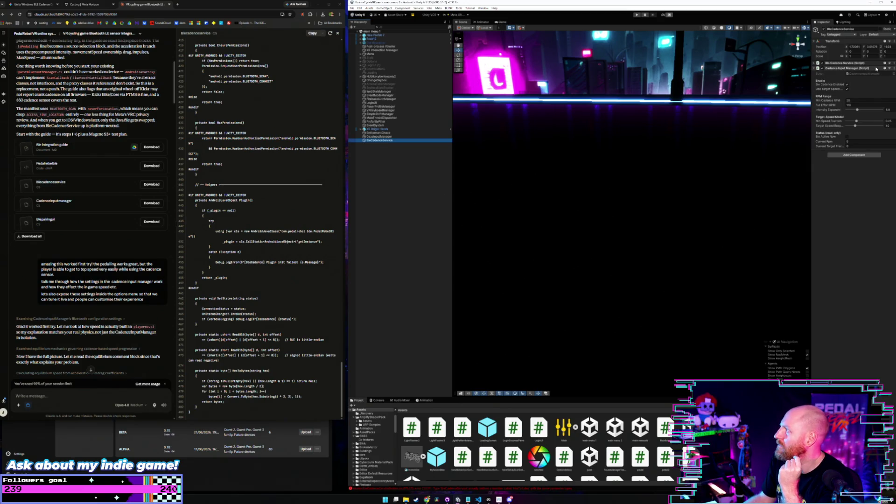
right_click(876, 69)
click(858, 134)
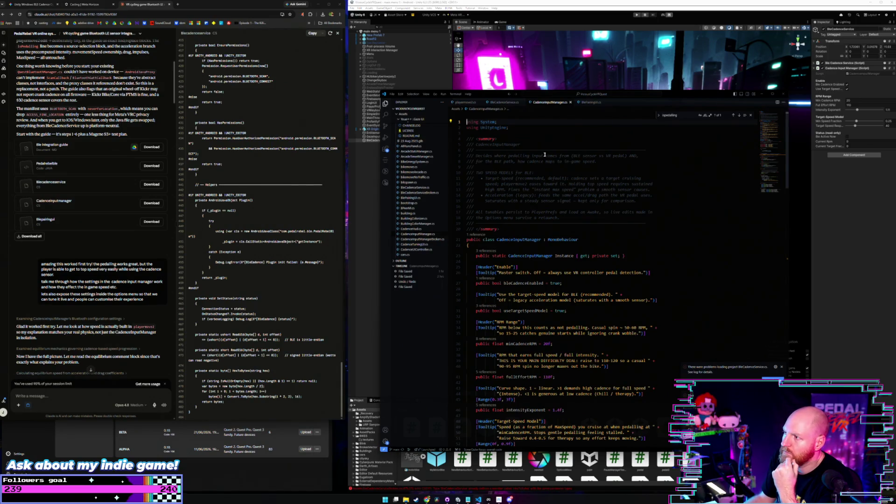
click(124, 206)
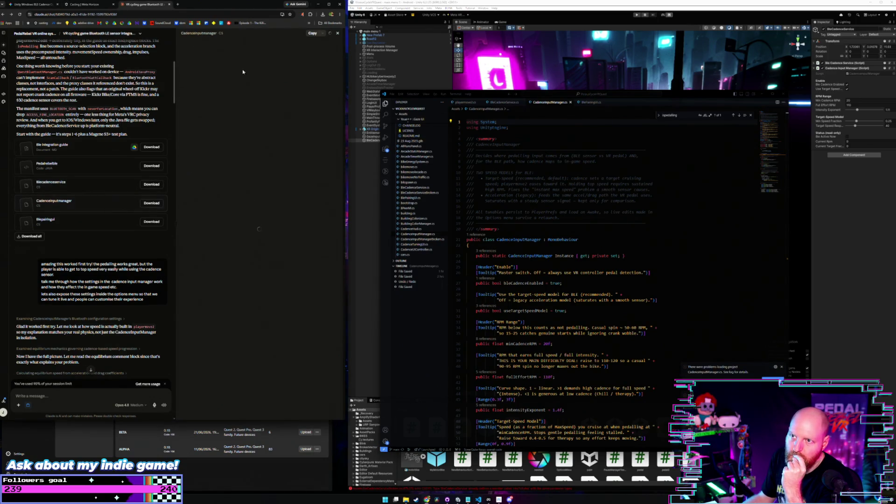
key(ctrl+v)
key(ctrl+s)
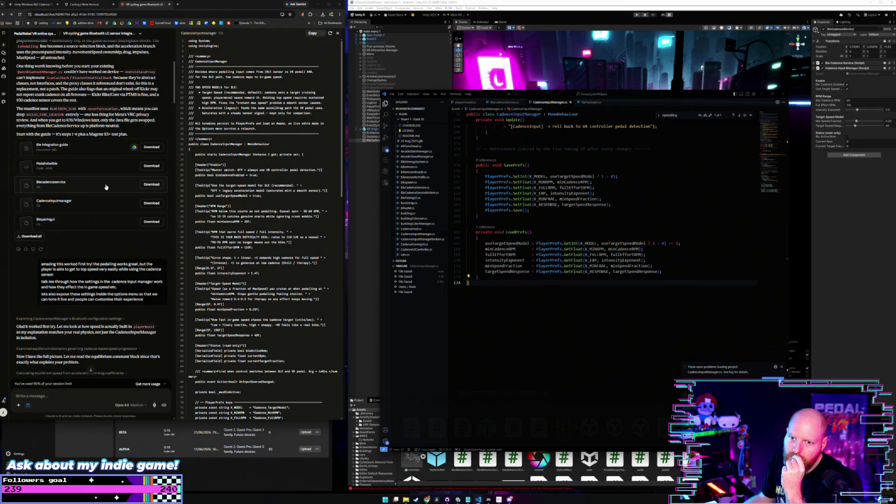
key(super+e)
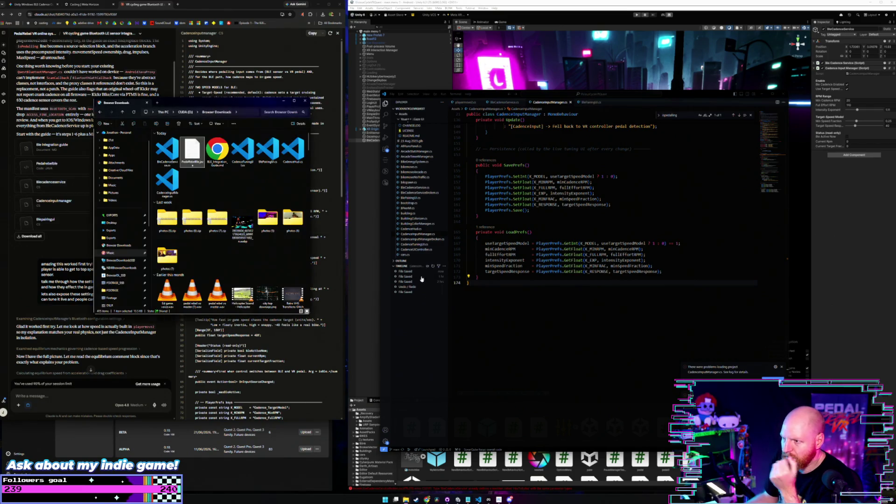
Open the downloaded BleCadenceService.cs in its own enlarged editor window
drag(208, 101, 167, 78)
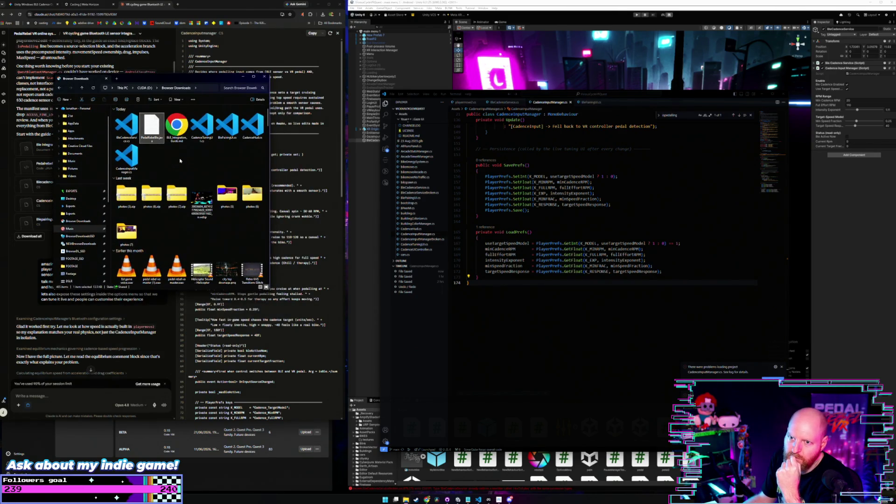
double_click(129, 134)
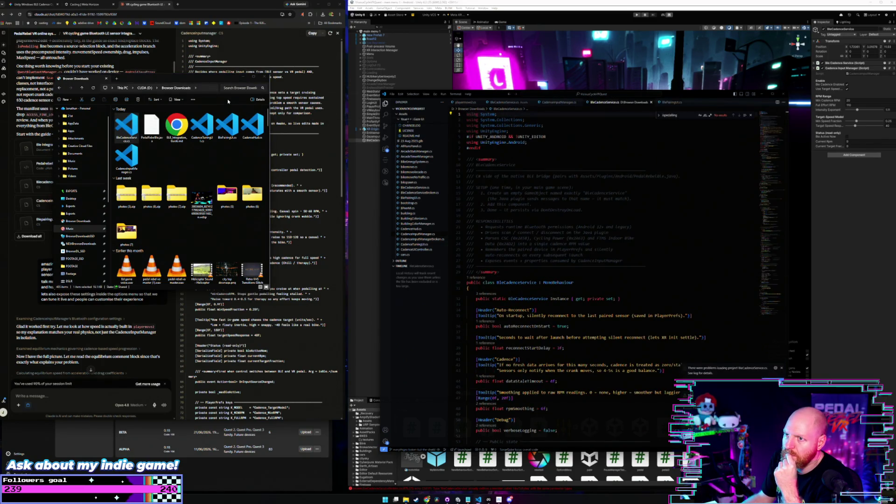
drag(616, 103, 246, 107)
drag(327, 93, 251, 80)
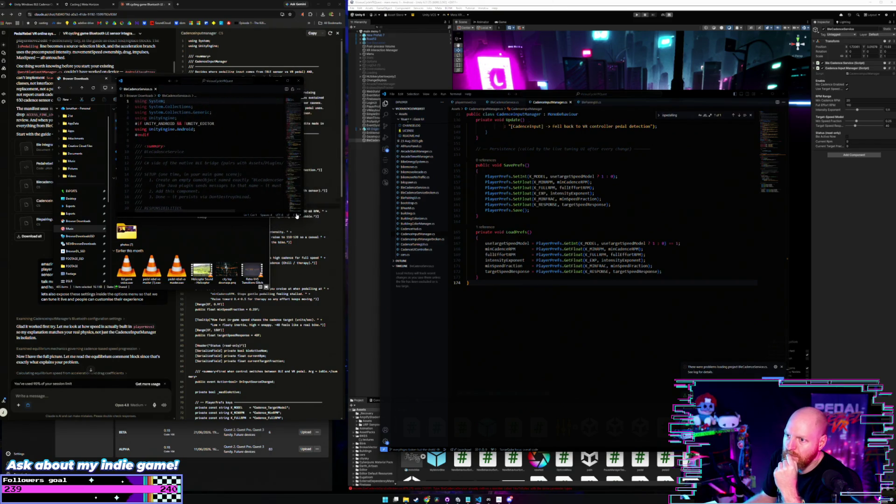
mouse_move(301, 216)
mouse_down()
mouse_move(340, 470)
mouse_move(355, 471)
mouse_up()
scroll(311, 387, down, 20)
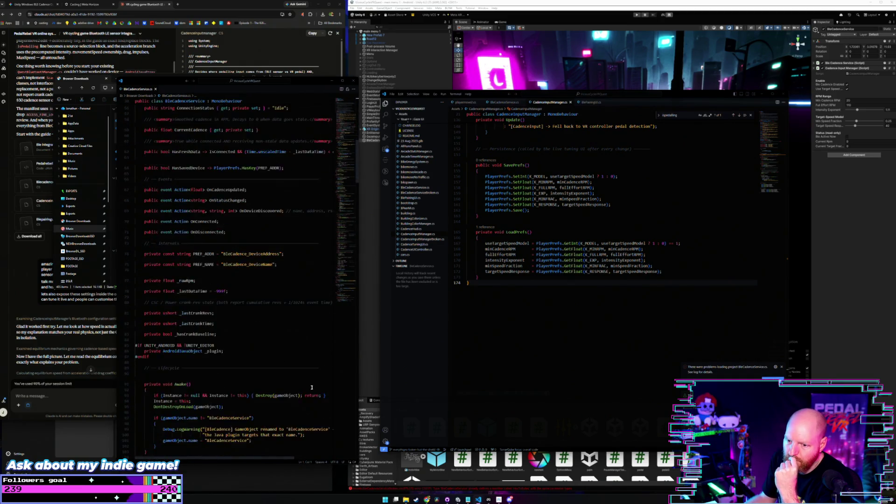
scroll(312, 387, down, 20)
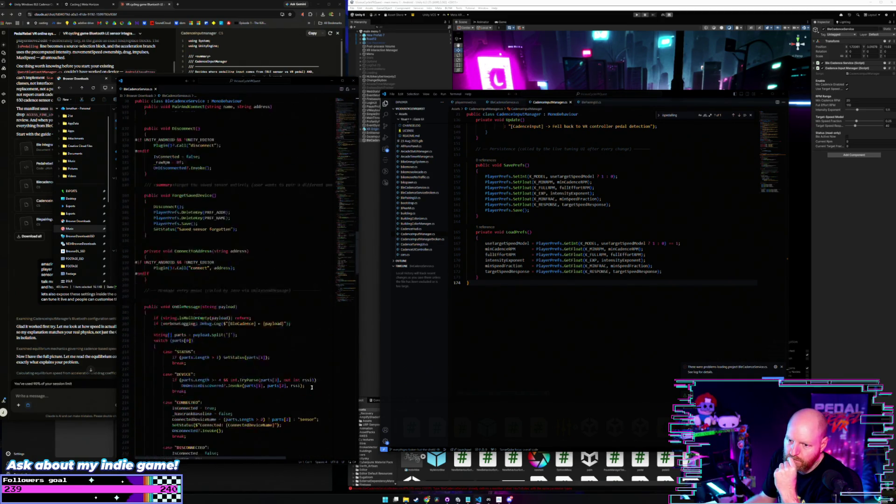
scroll(311, 387, down, 20)
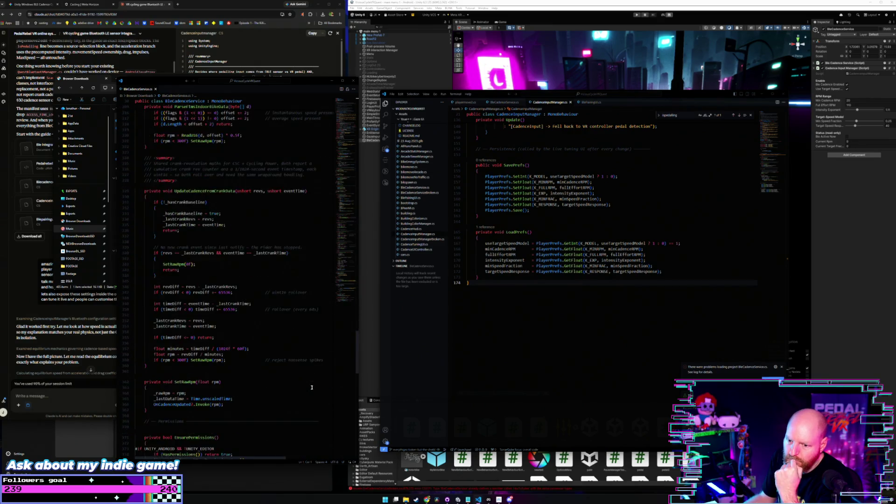
scroll(311, 387, down, 17)
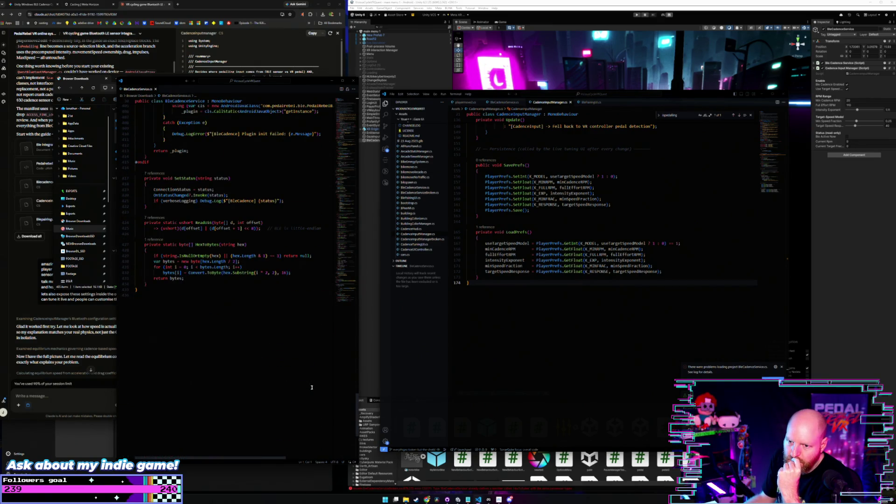
Paste the downloaded code over the project's BleCadenceService.cs and save it
click(504, 102)
scroll(522, 197, down, 5)
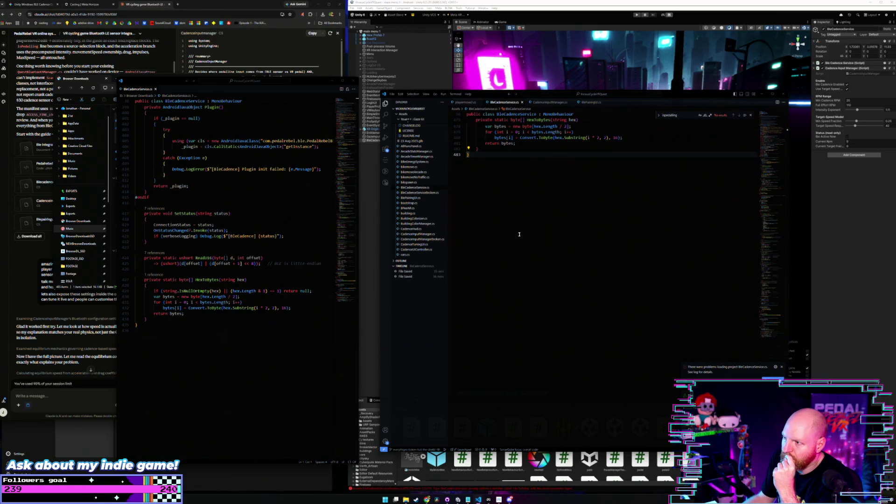
scroll(464, 217, up, 4)
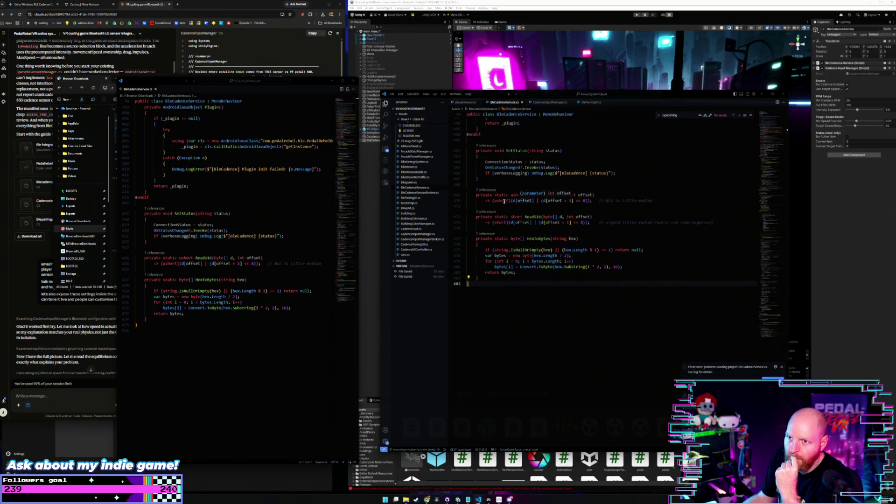
click(280, 193)
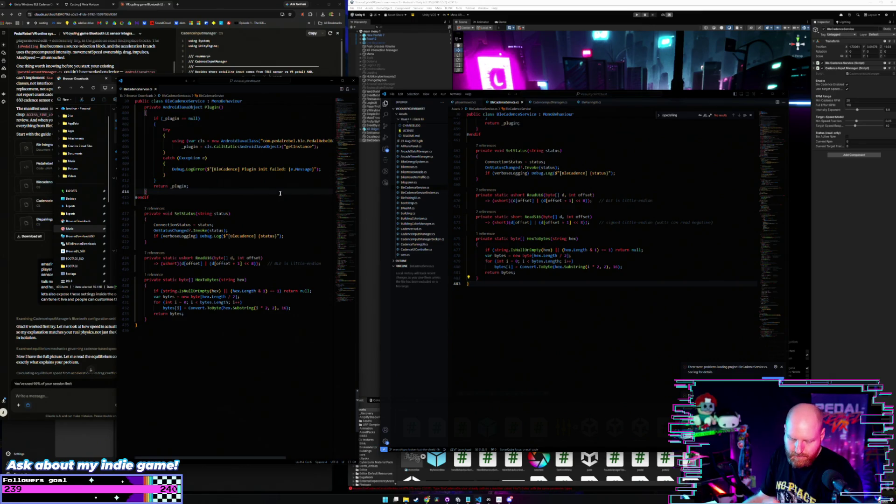
key(ctrl+a)
click(546, 182)
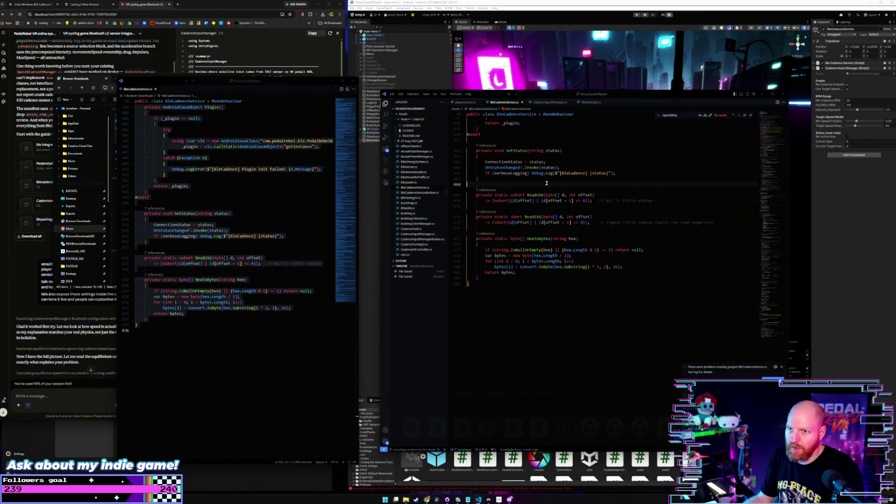
key(ctrl+a)
key(ctrl+v)
scroll(543, 182, up, 7)
key(ctrl+s)
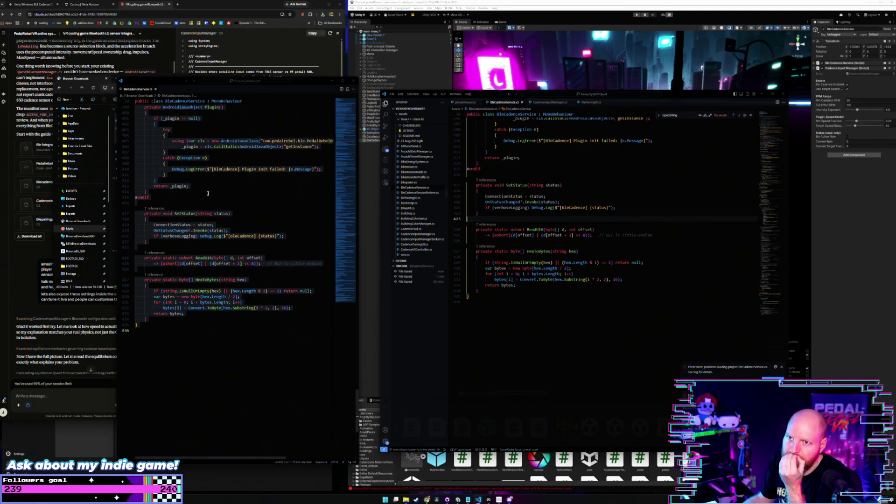
click(148, 191)
click(115, 99)
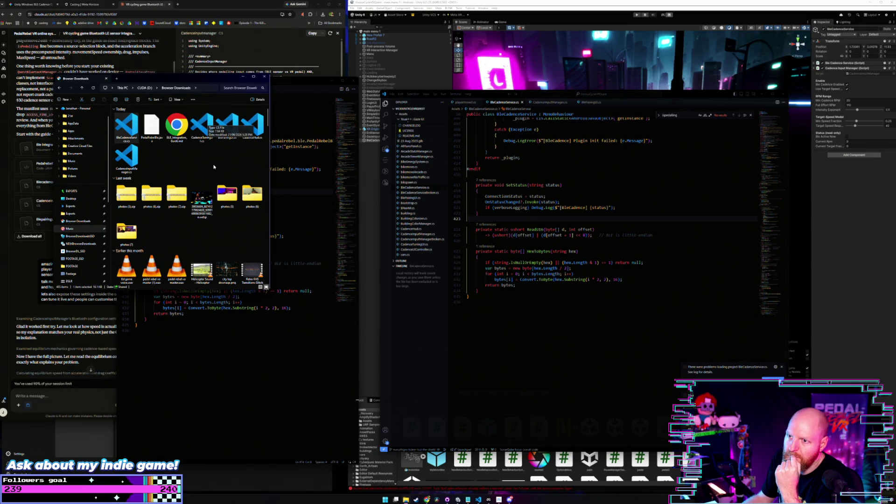
Open the downloaded CadenceInputManager.cs in the separate code window and select all its code
double_click(126, 157)
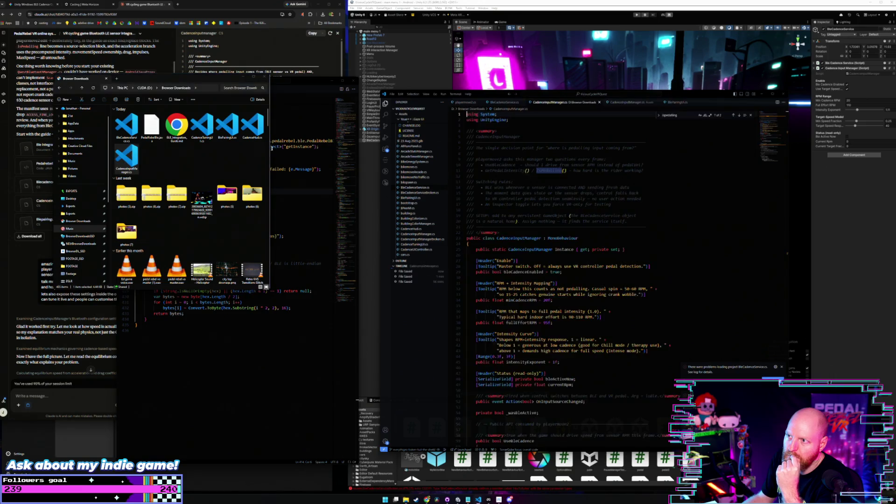
click(264, 77)
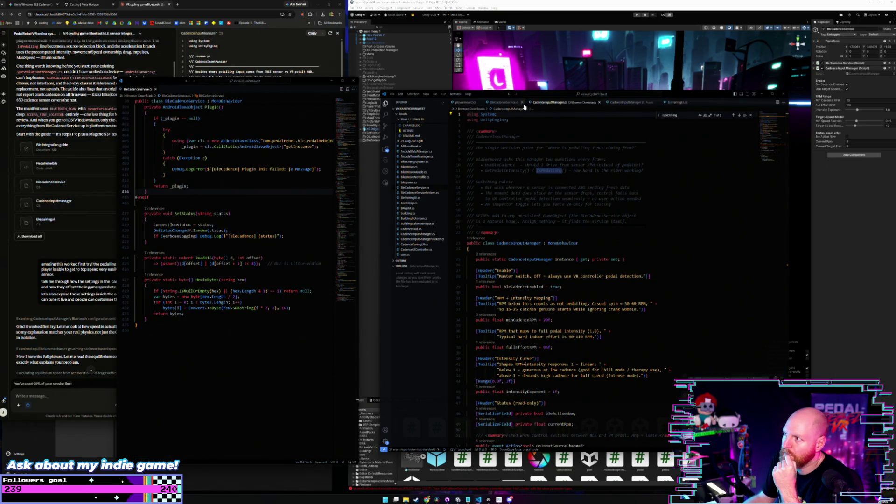
drag(522, 106, 233, 92)
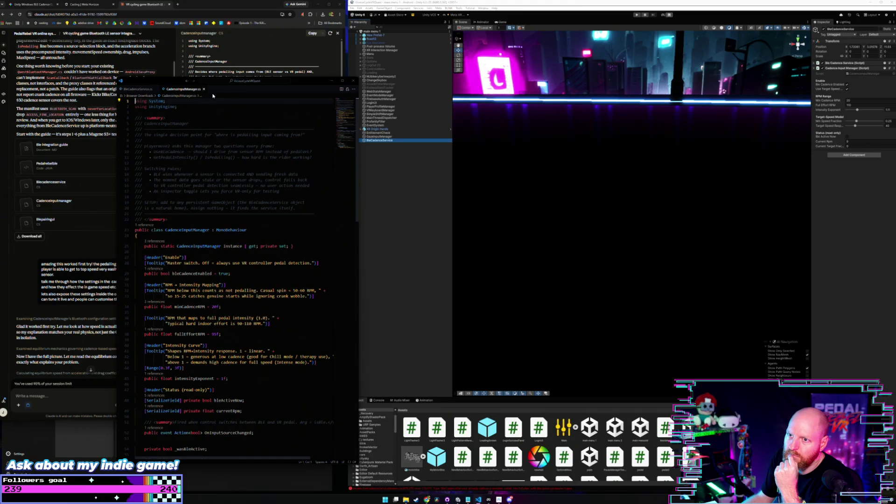
key(ctrl+a)
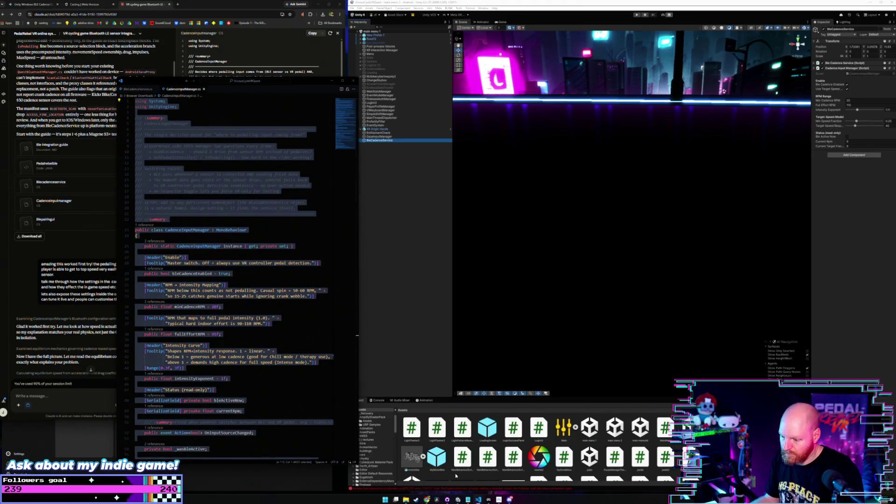
Paste it over the project's CadenceInputManager.cs, then bring up BlePairingUI.cs
click(478, 499)
click(472, 479)
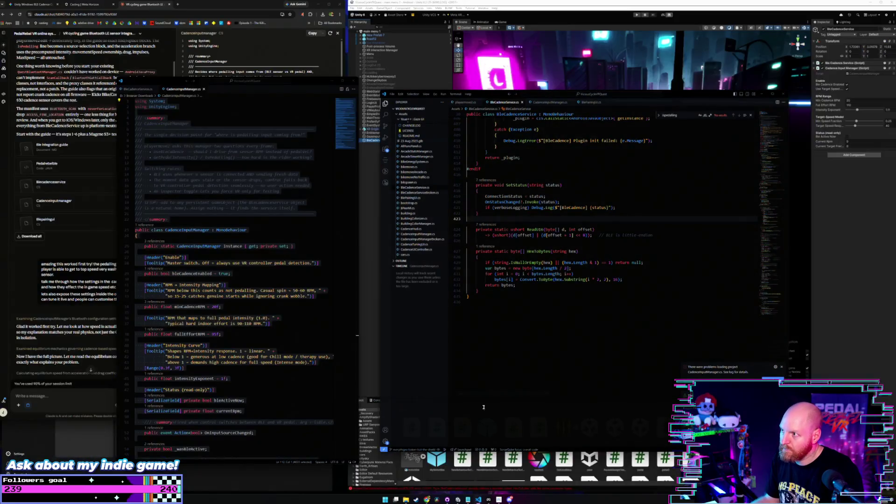
click(542, 104)
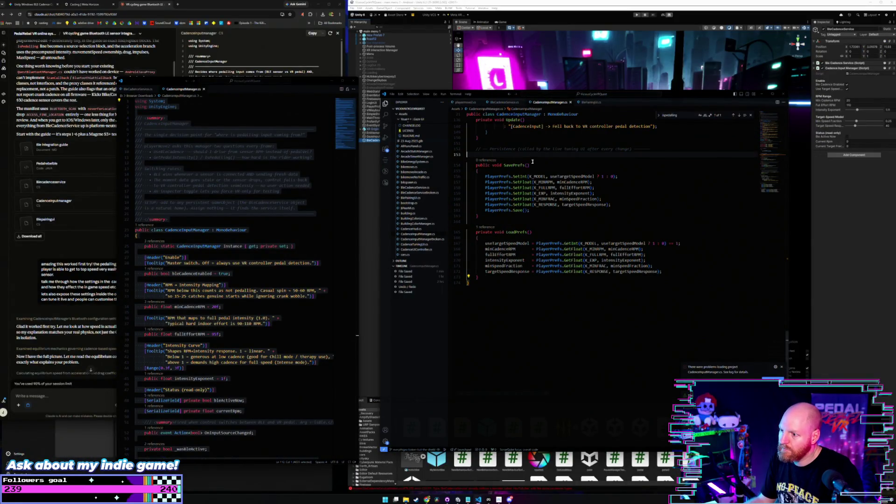
scroll(532, 162, down, 1)
scroll(357, 254, down, 10)
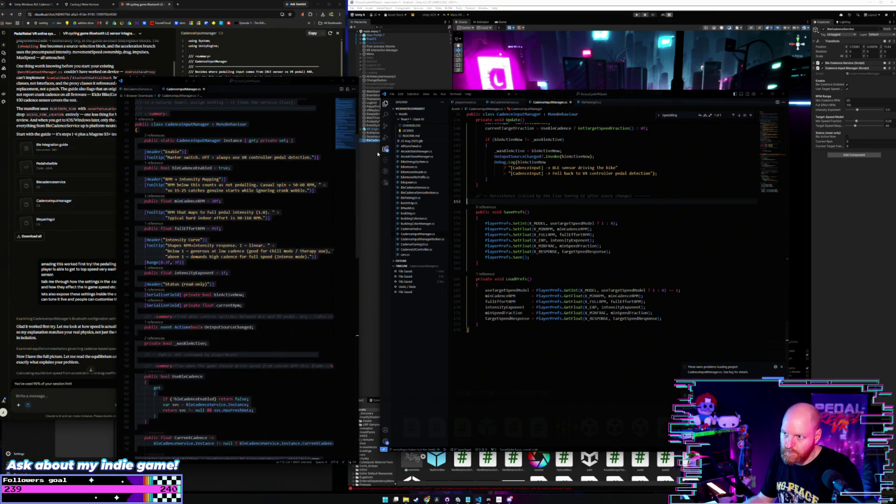
key(ctrl+v)
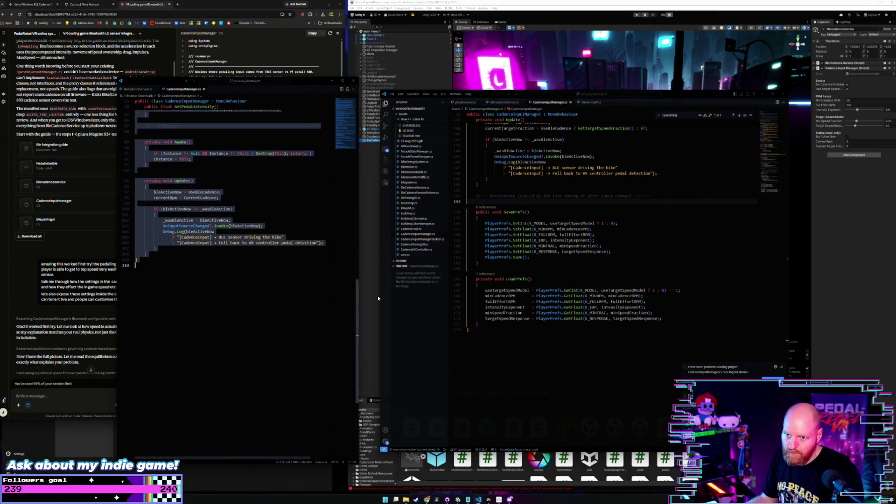
click(531, 230)
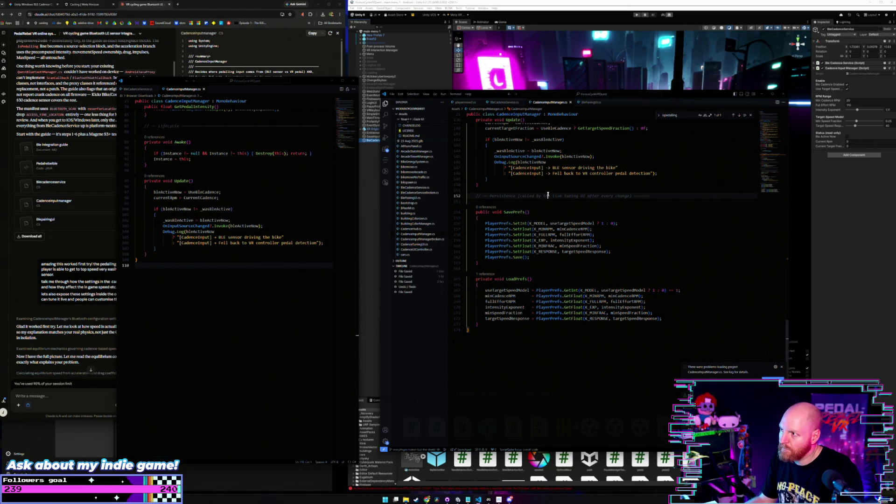
key(ctrl+a)
key(ctrl+v)
scroll(519, 215, up, 5)
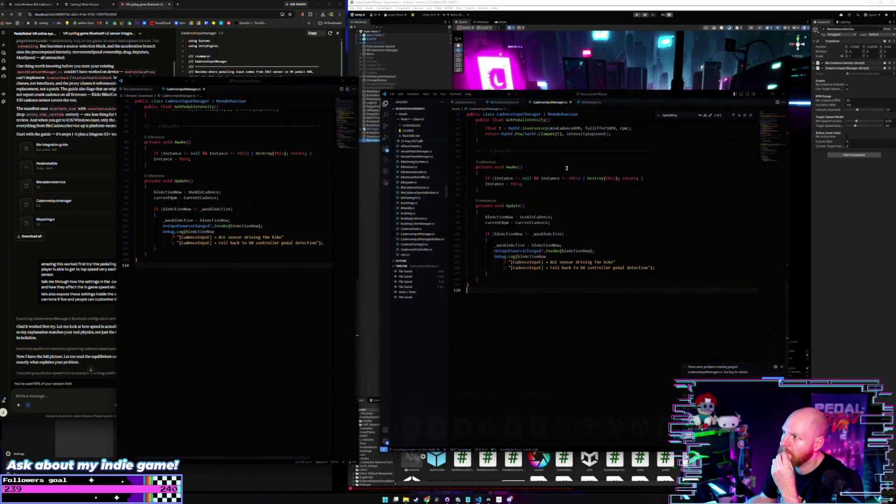
click(590, 102)
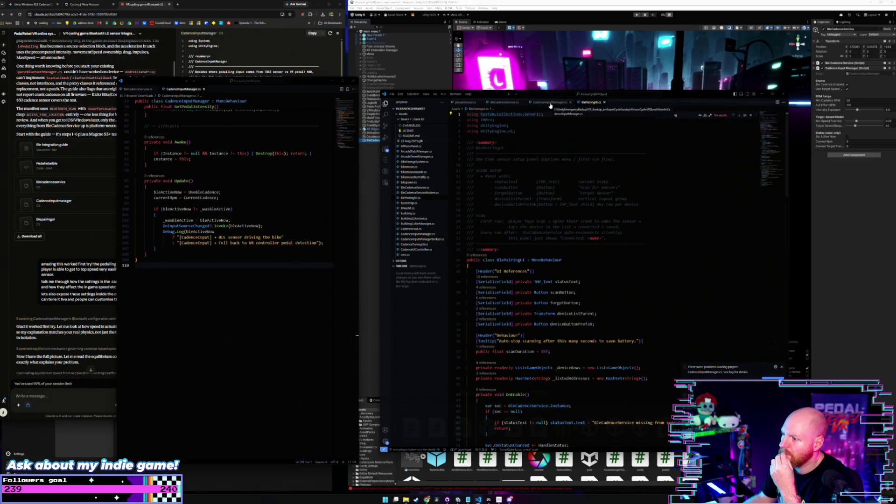
Bring up playermove2.cs in the editor and scroll through the Claude chat
click(550, 104)
click(465, 102)
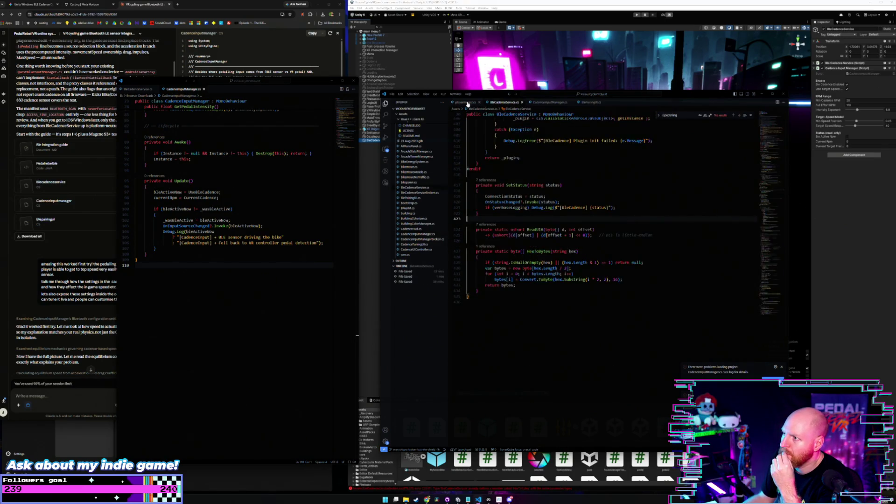
scroll(549, 251, down, 3)
scroll(549, 252, up, 3)
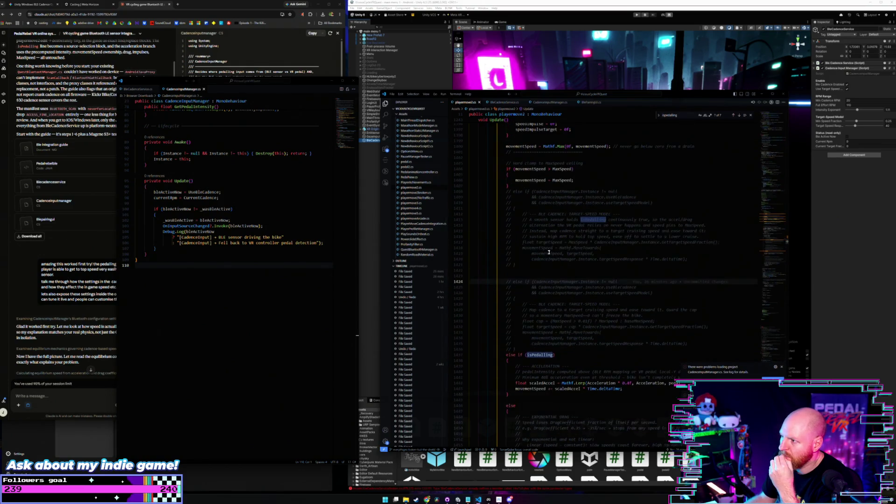
click(112, 246)
scroll(125, 246, down, 6)
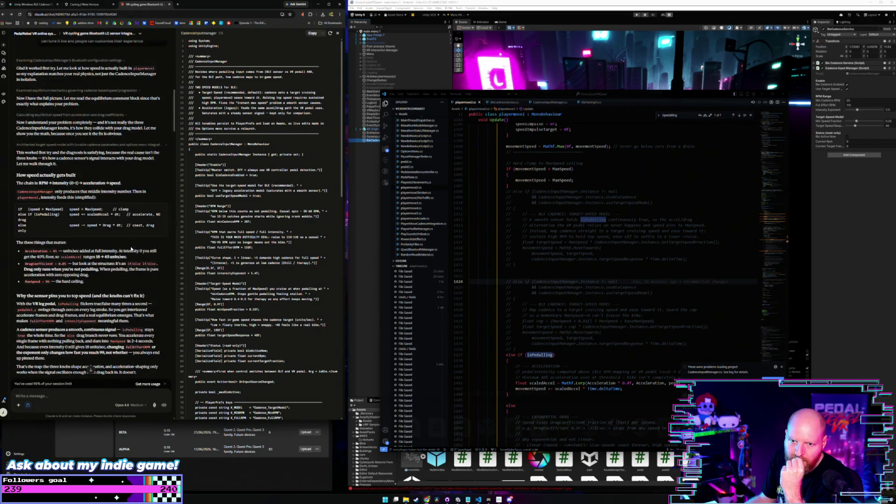
scroll(128, 248, down, 10)
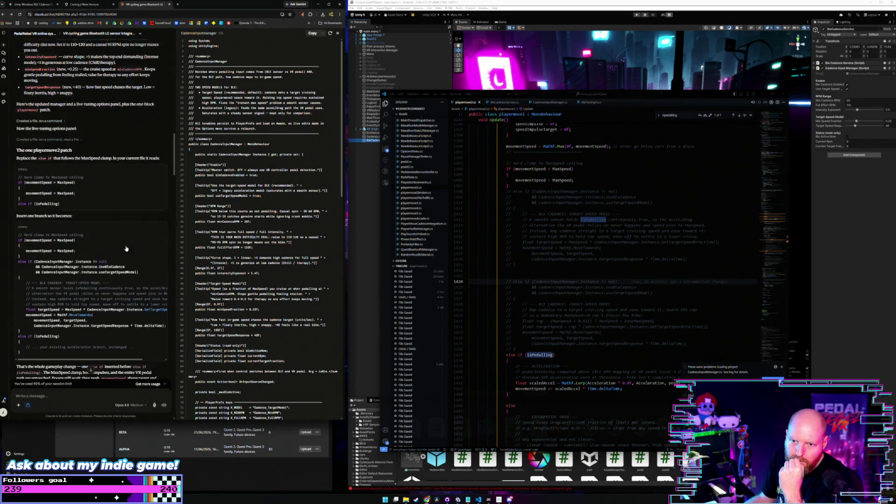
scroll(82, 199, down, 3)
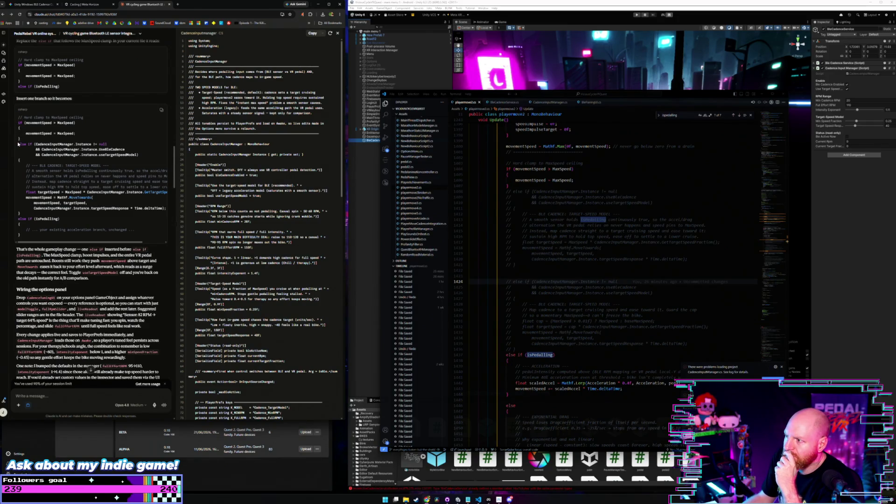
scroll(50, 145, up, 15)
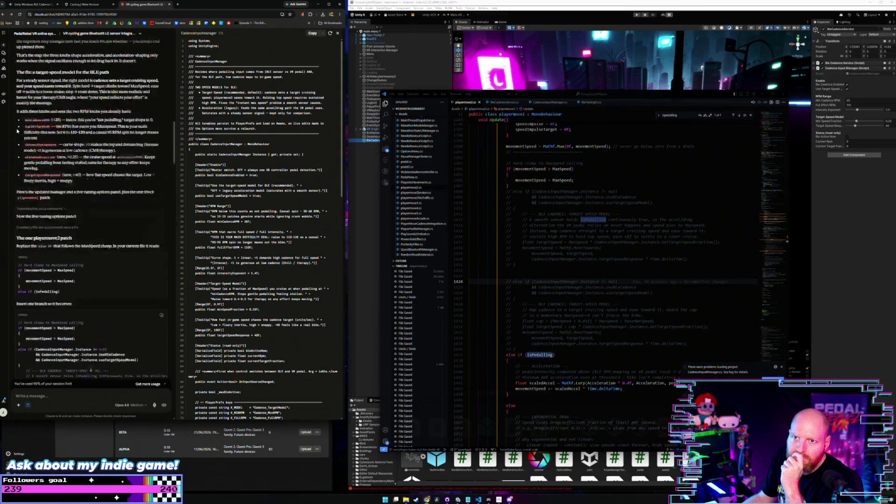
scroll(50, 145, up, 10)
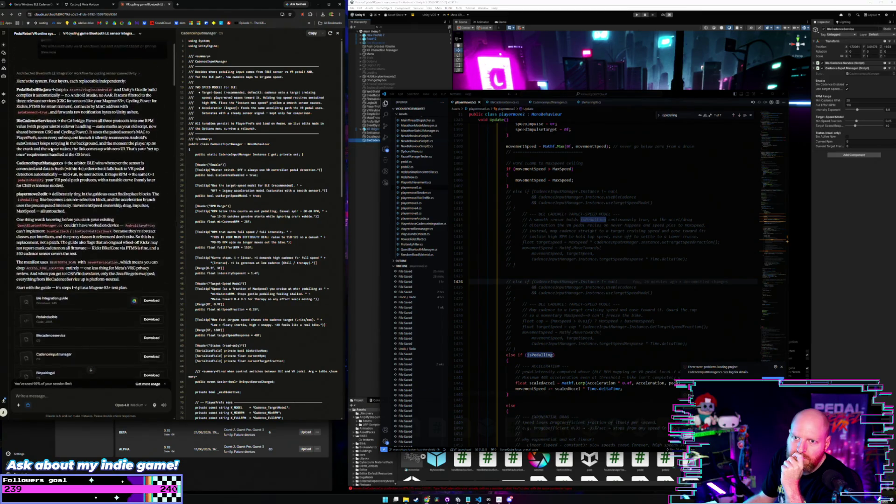
scroll(53, 148, down, 5)
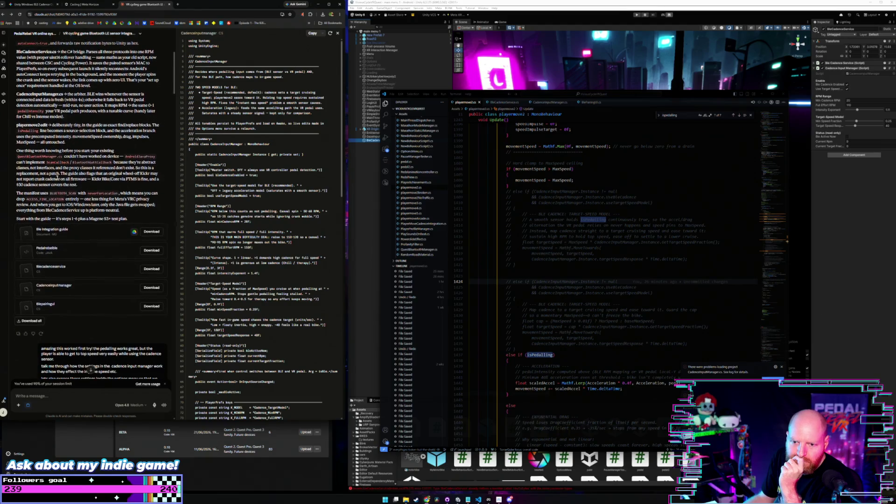
Open the Ble Integration guide and scroll to Step 5's playermove2.cs edits
click(72, 239)
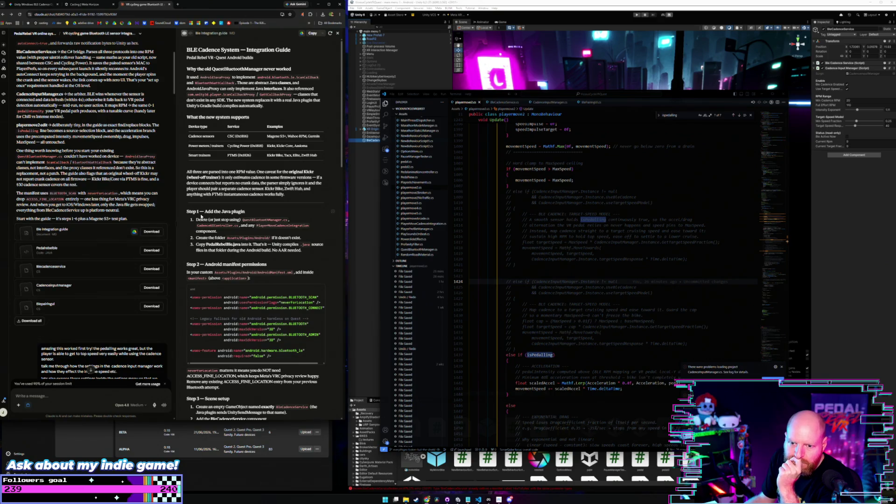
scroll(216, 196, down, 5)
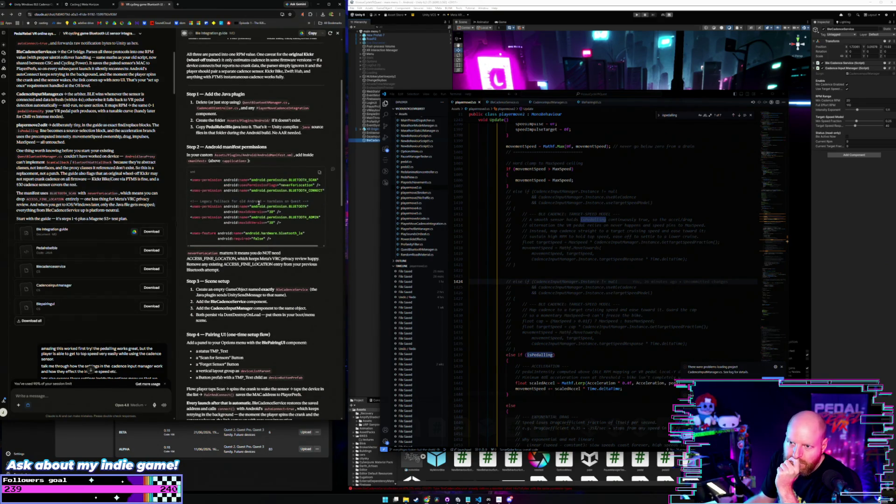
scroll(227, 179, down, 15)
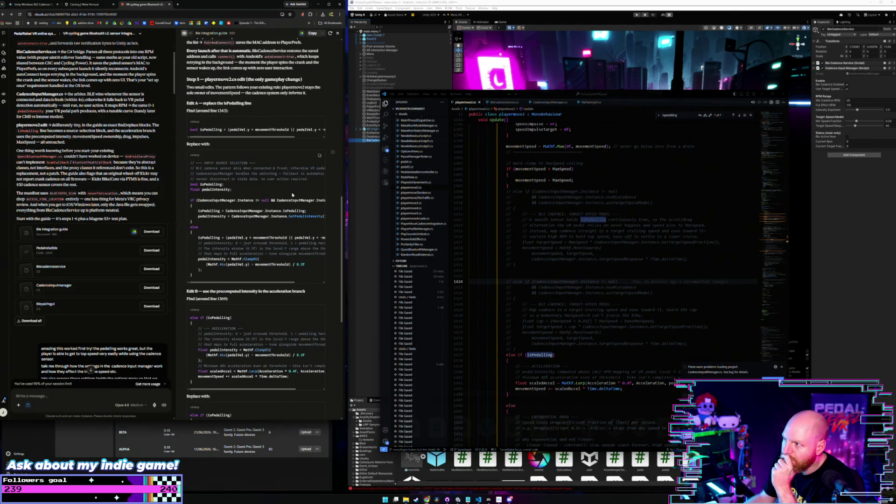
scroll(522, 220, up, 3)
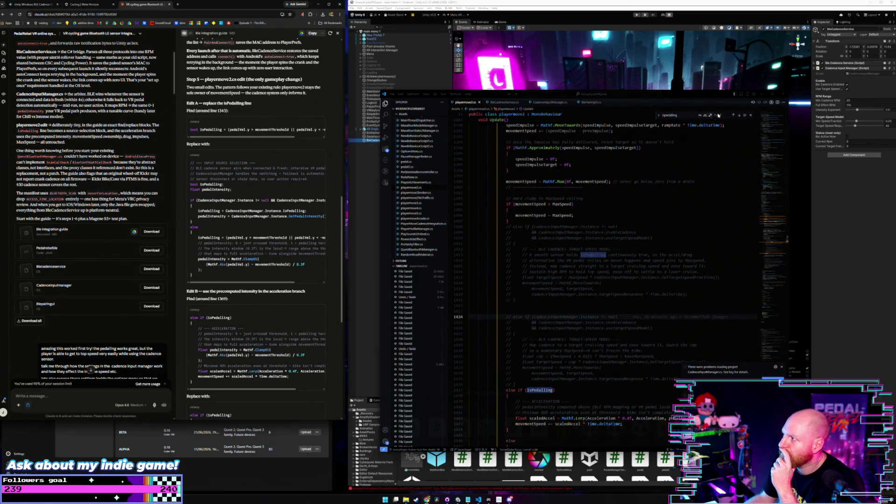
click(735, 116)
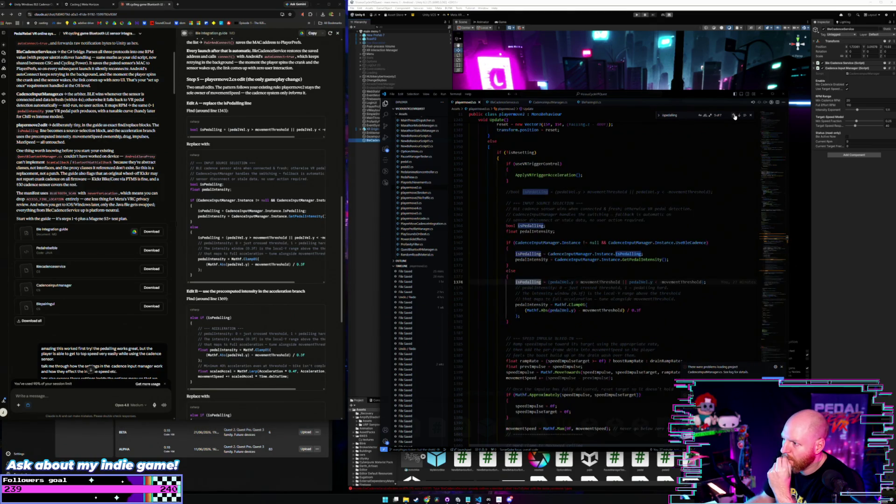
Inspect the CadenceInputManager branch, velocity fallback, and isPedalling/pedalIntensity declarations in playermove2.cs
scroll(564, 233, down, 1)
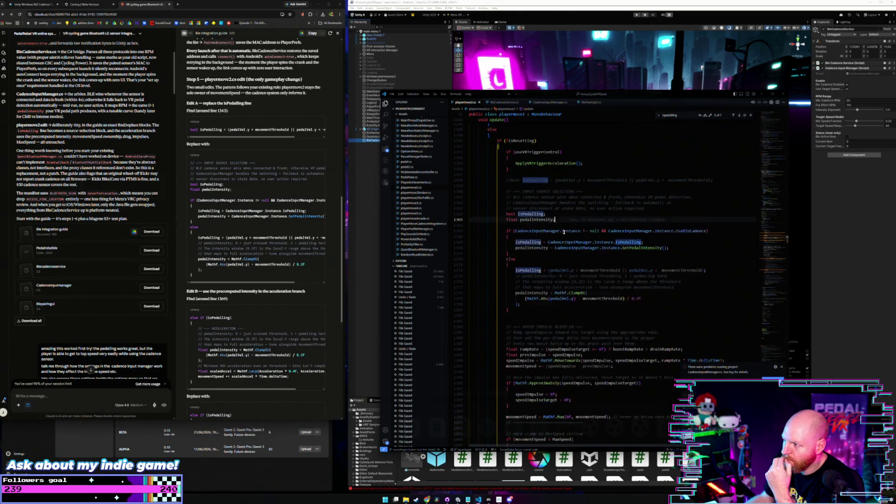
click(523, 247)
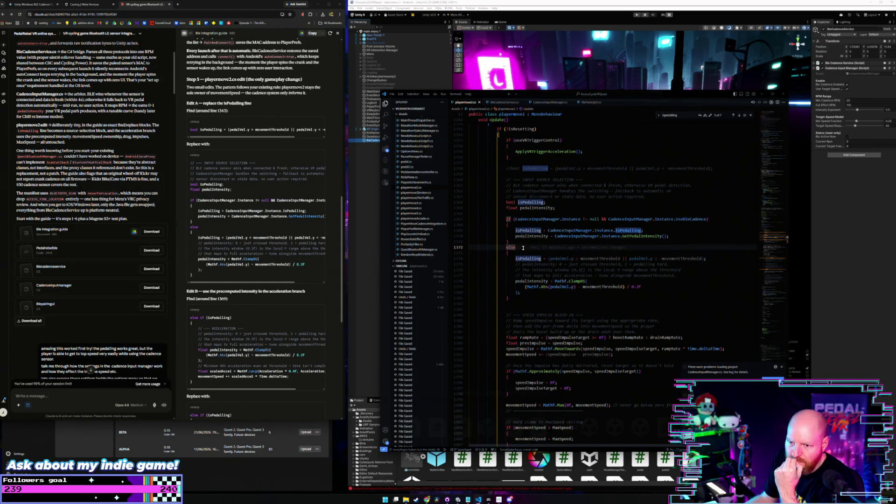
click(515, 299)
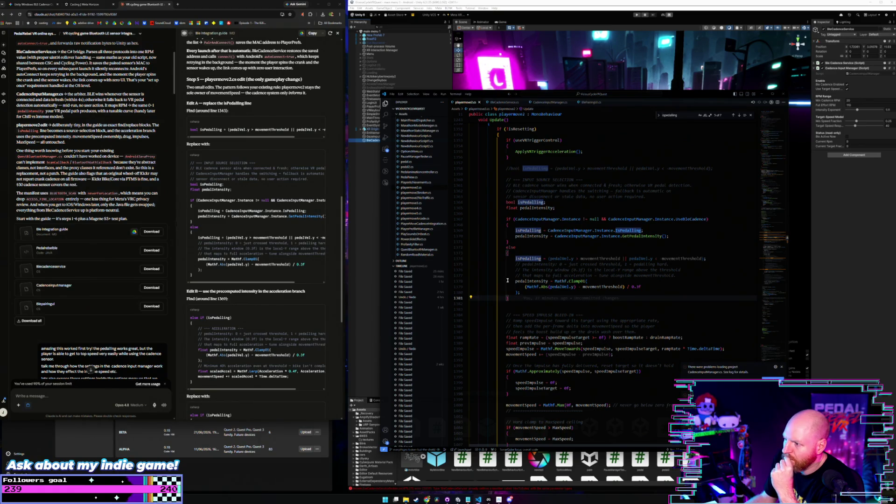
scroll(269, 238, down, 1)
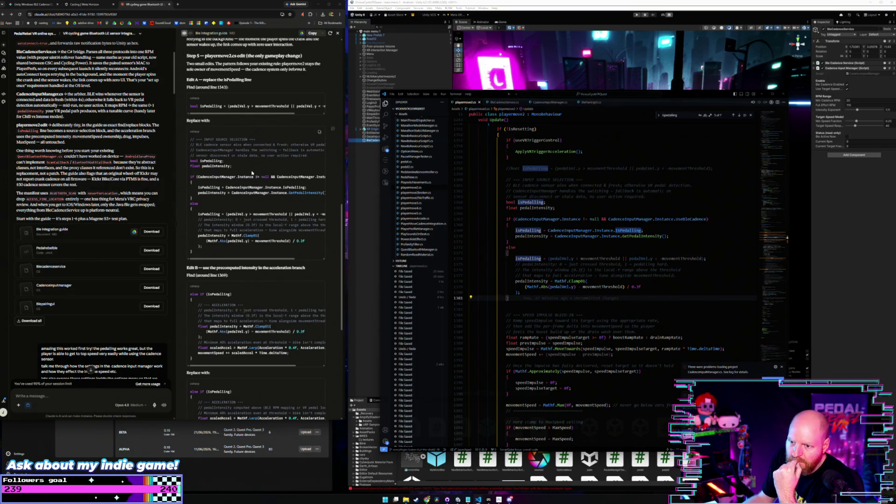
scroll(260, 205, down, 2)
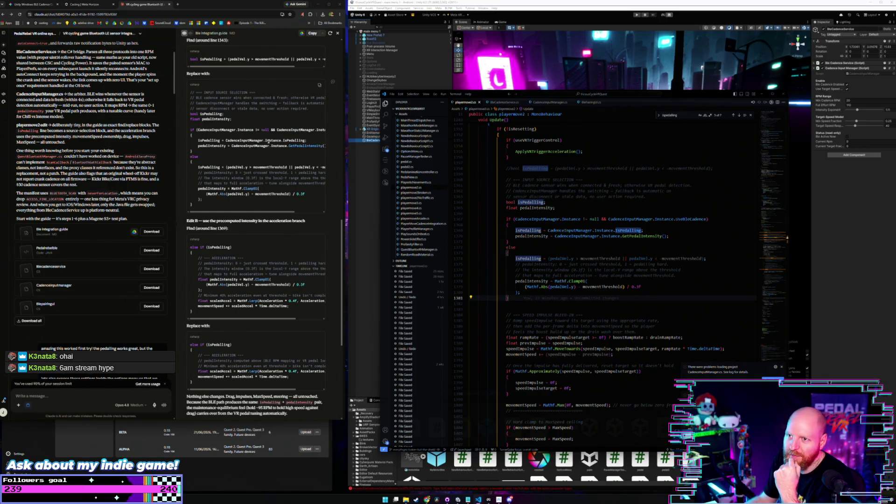
click(497, 200)
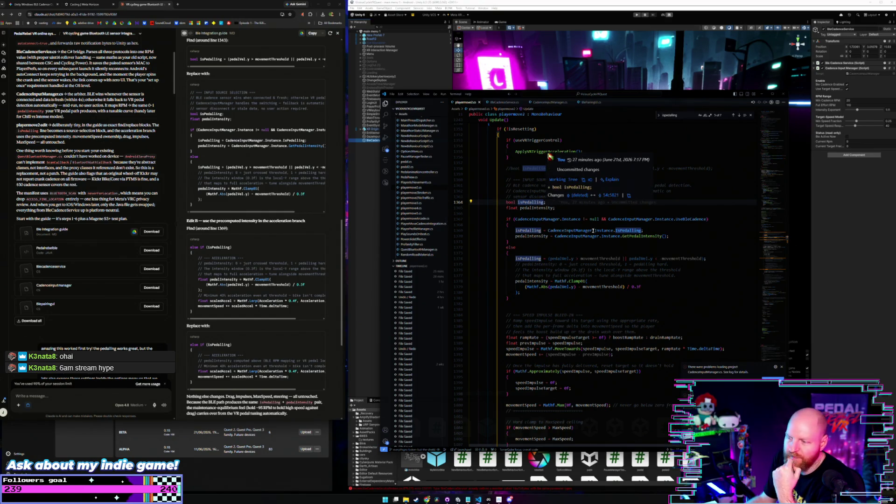
click(559, 208)
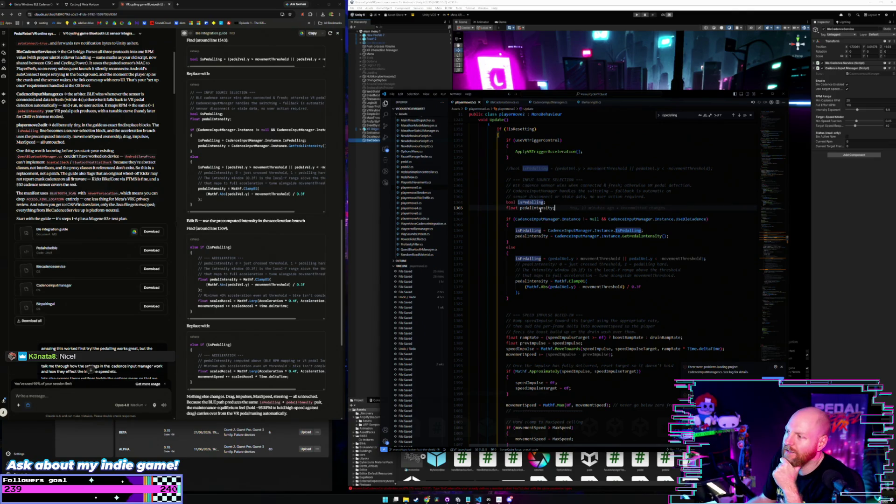
mouse_move(559, 208)
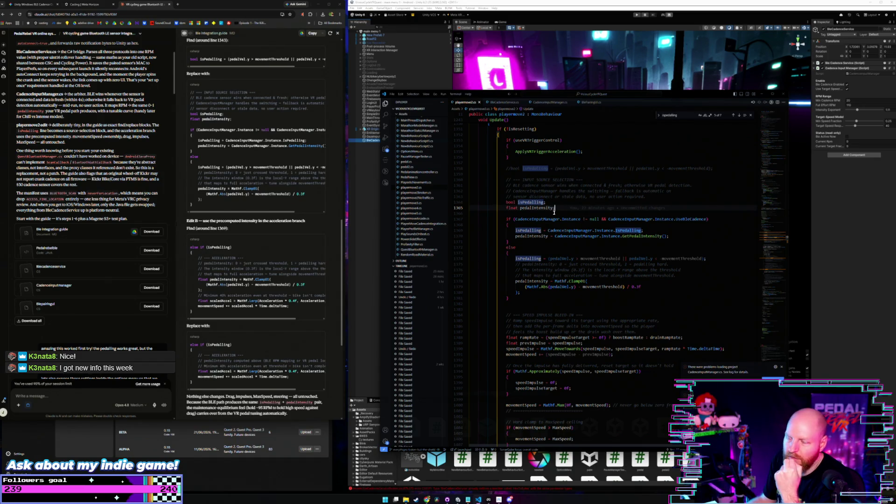
click(547, 202)
scroll(658, 239, up, 3)
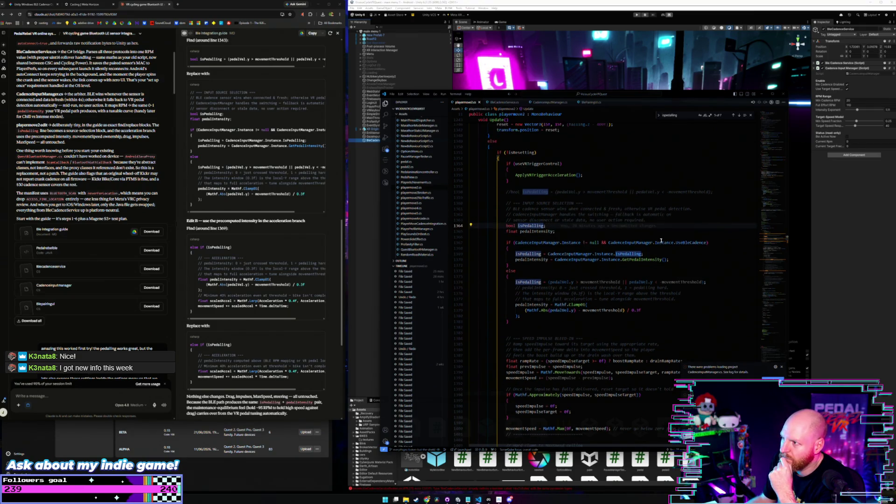
scroll(661, 240, down, 2)
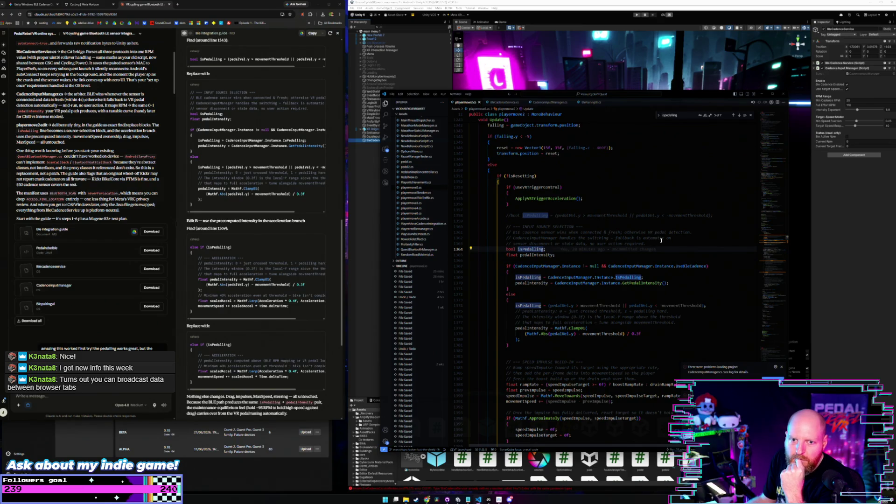
scroll(661, 240, down, 1)
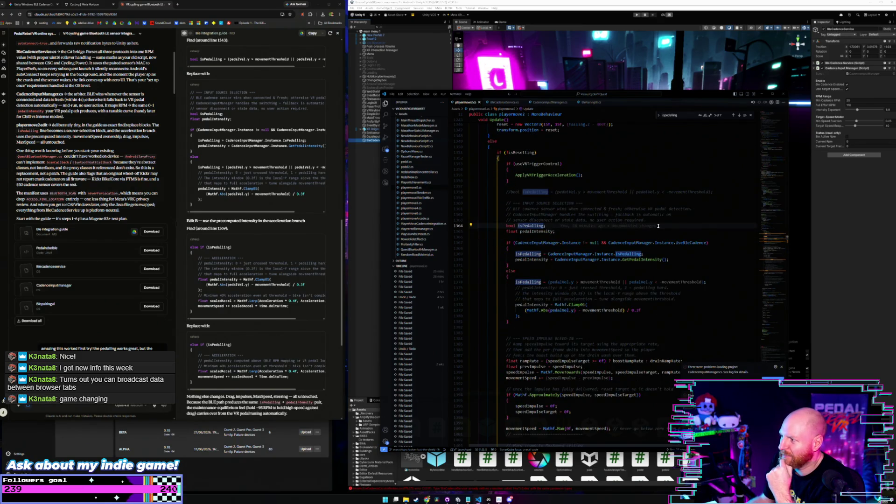
scroll(657, 227, down, 1)
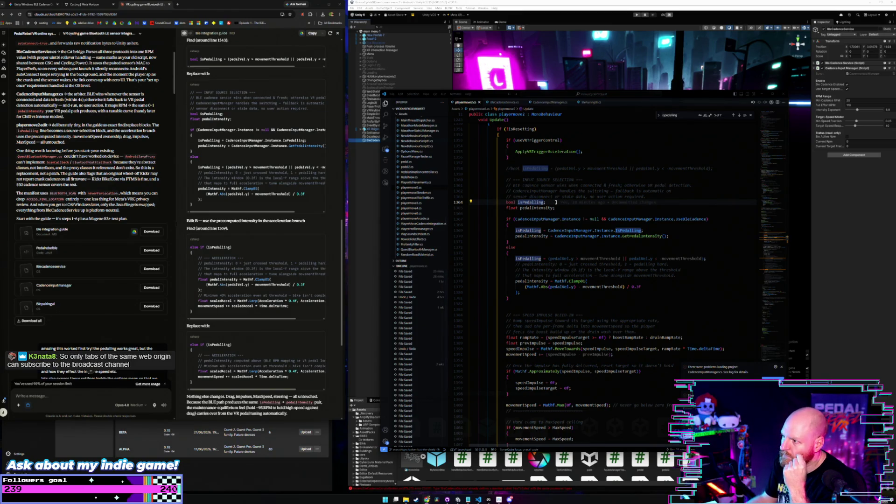
click(562, 208)
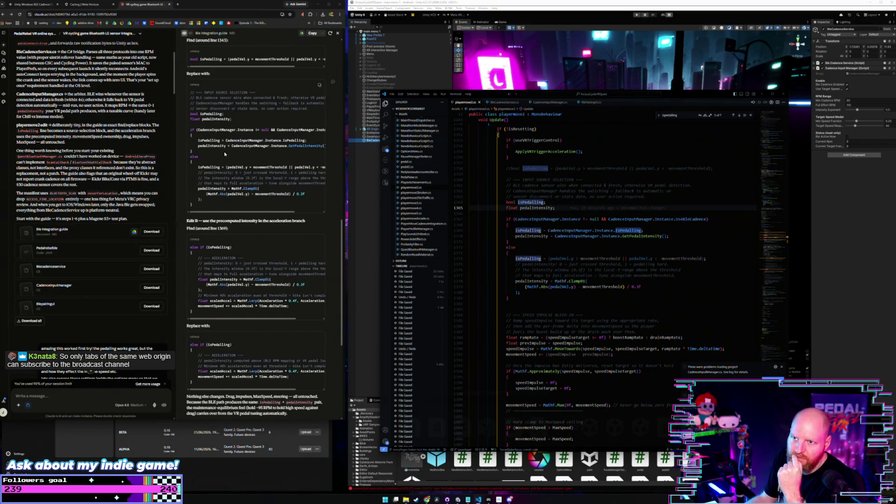
Scroll the guide to Edit B and step the isPedalling search to the acceleration branch at line 1413
scroll(224, 154, up, 3)
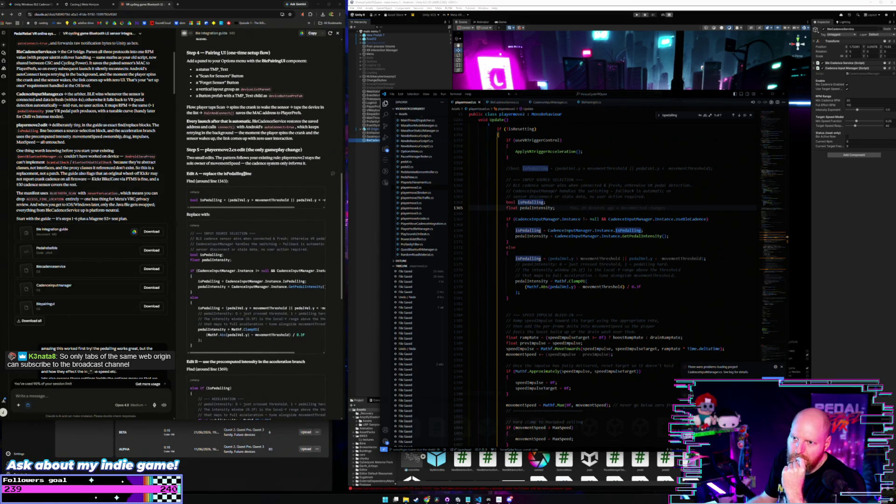
scroll(229, 185, down, 2)
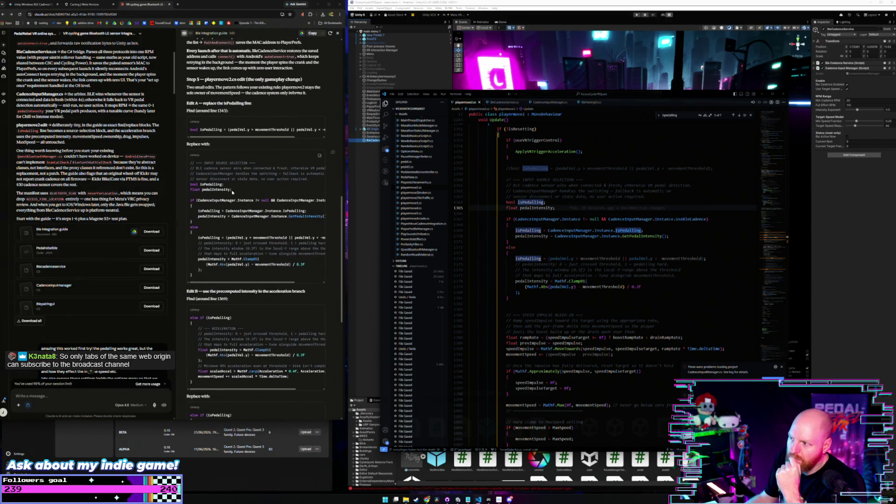
scroll(240, 188, down, 1)
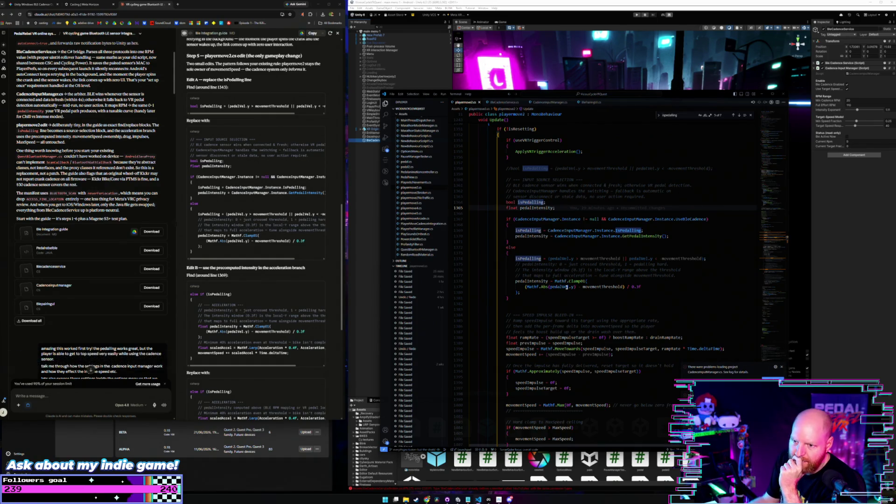
scroll(307, 272, down, 3)
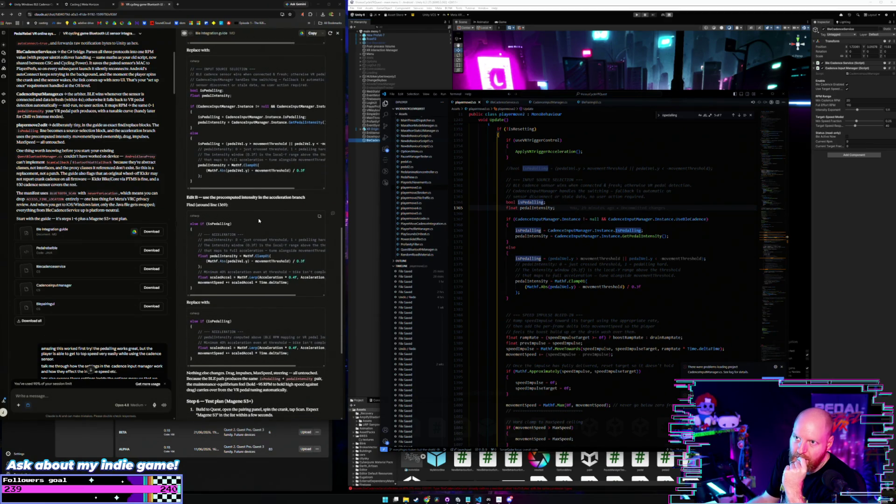
scroll(252, 214, down, 1)
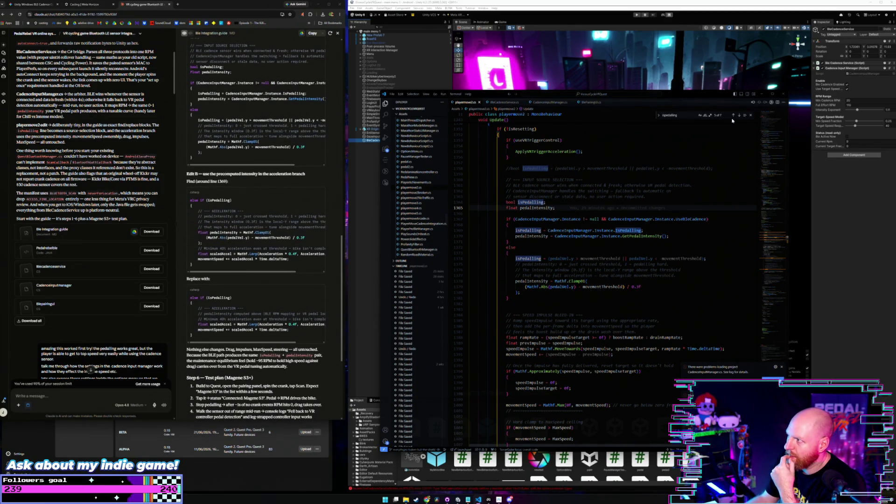
click(739, 115)
click(739, 115)
click(739, 115)
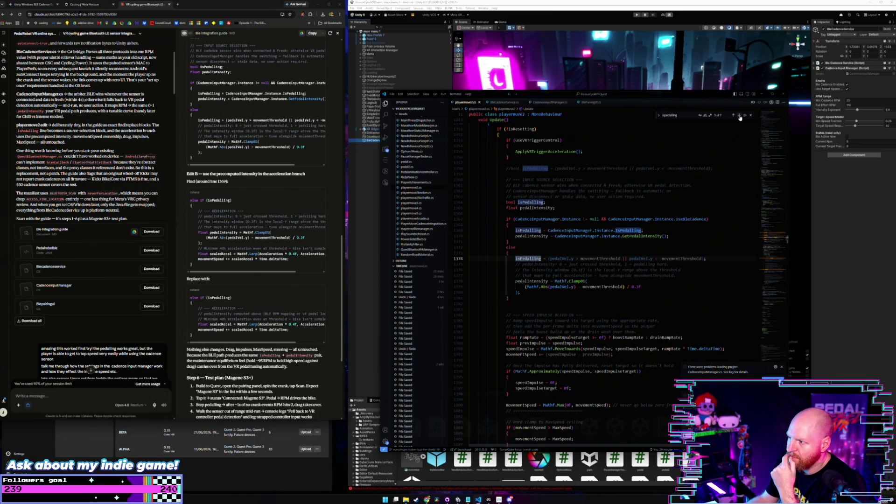
click(739, 115)
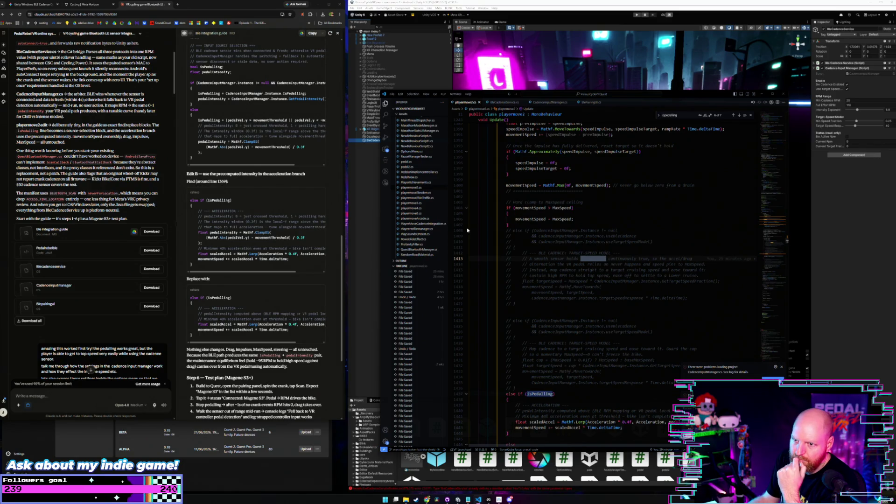
scroll(567, 218, down, 2)
scroll(546, 242, down, 4)
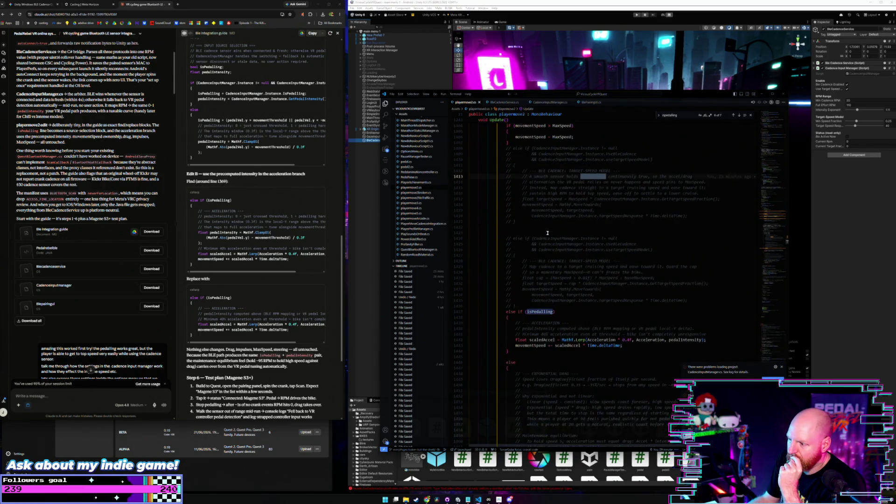
scroll(539, 289, down, 4)
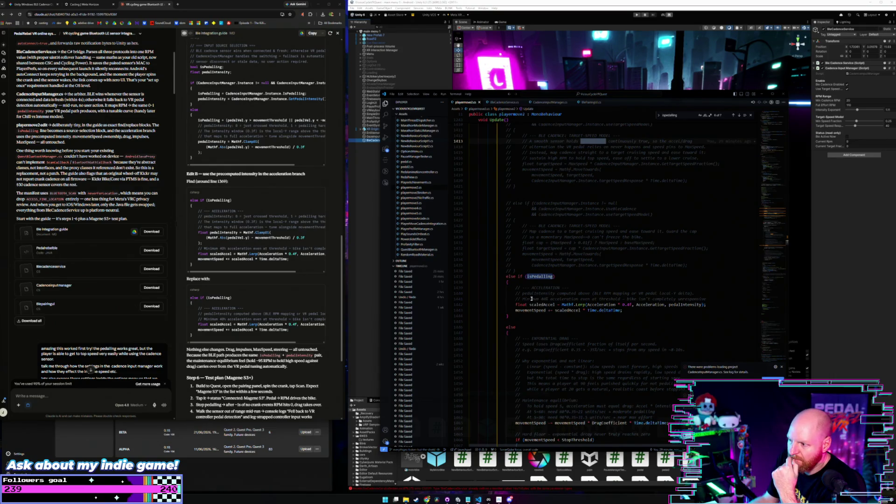
scroll(531, 298, down, 3)
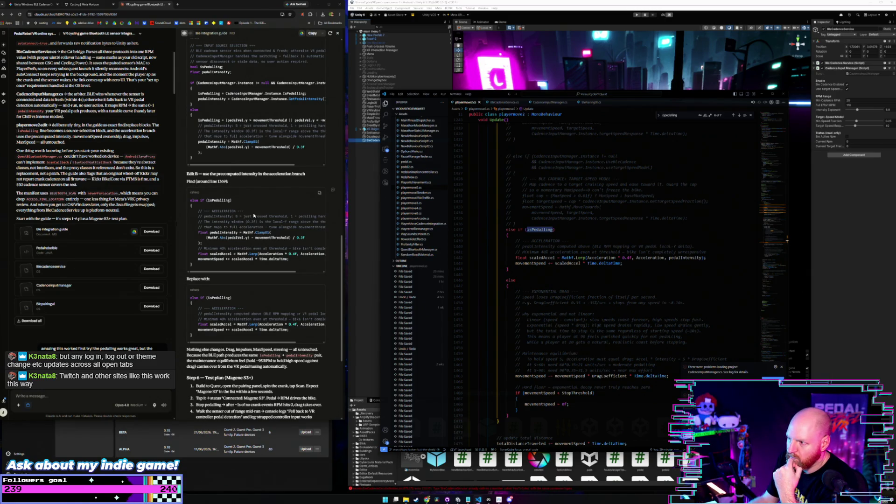
mouse_move(200, 264)
mouse_down()
mouse_move(186, 252)
mouse_move(185, 202)
mouse_up()
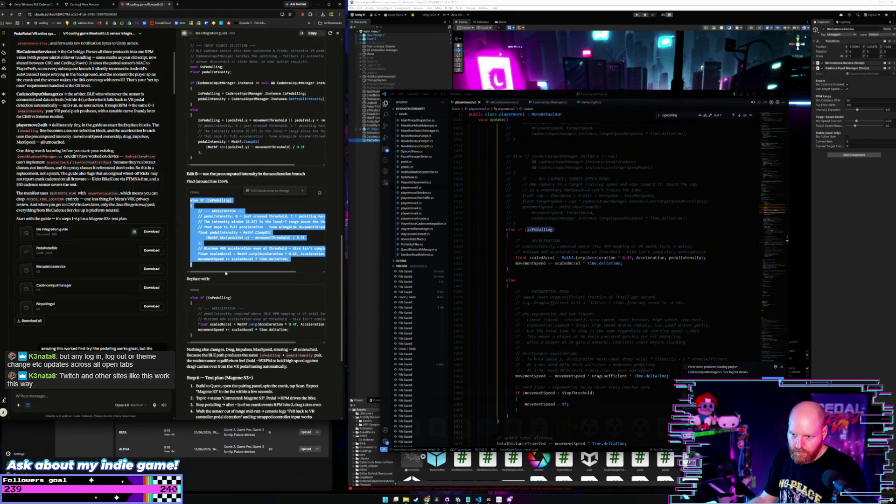
mouse_move(203, 339)
mouse_down()
mouse_move(181, 320)
mouse_move(187, 295)
mouse_up()
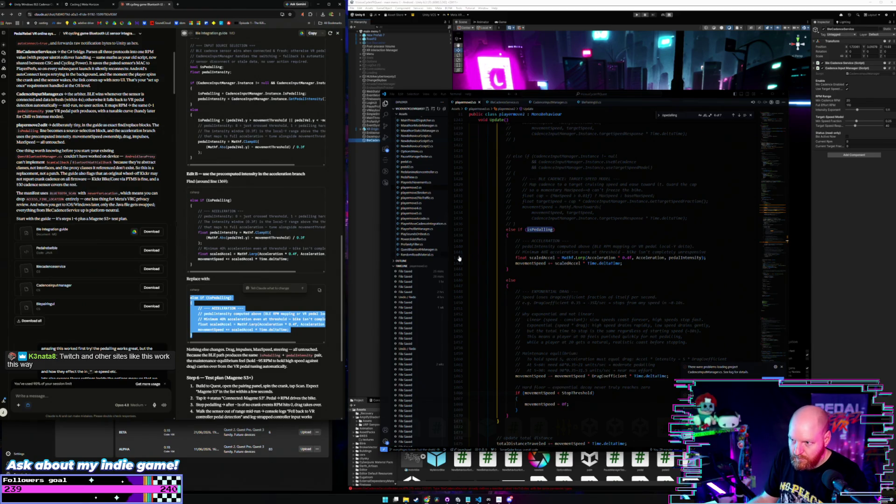
scroll(552, 235, up, 3)
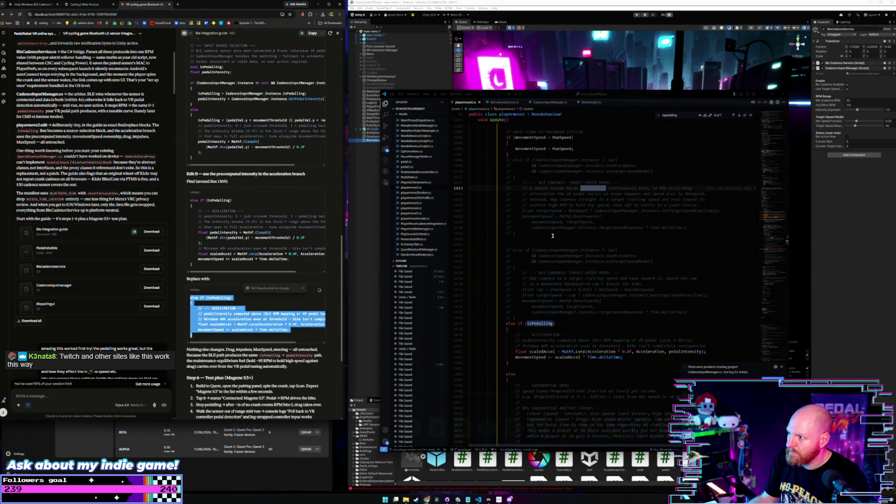
scroll(514, 311, down, 1)
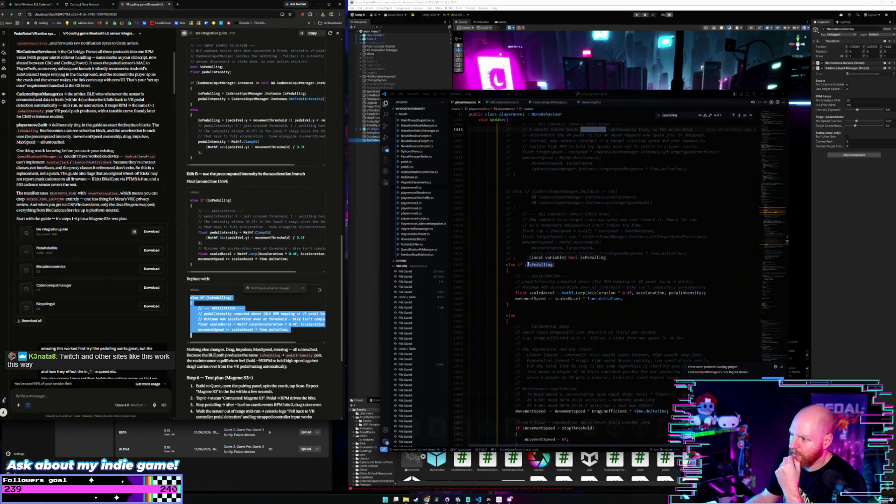
scroll(528, 264, up, 6)
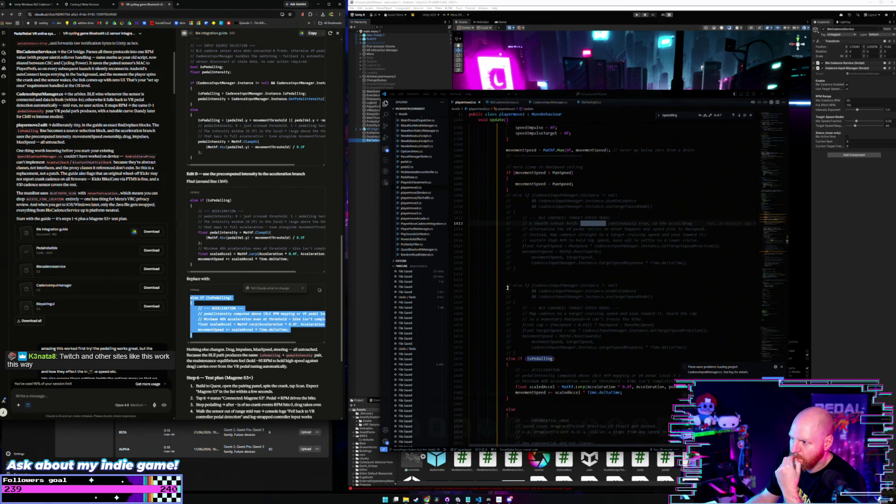
click(546, 269)
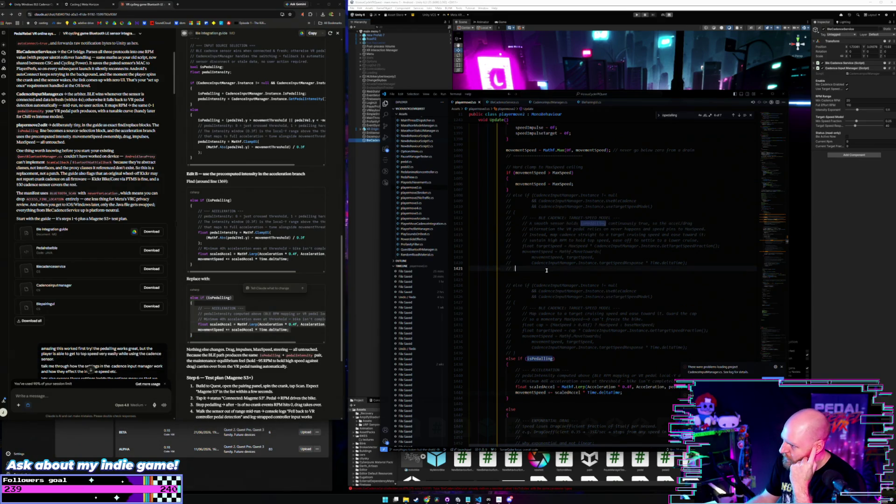
scroll(546, 270, down, 4)
scroll(547, 270, up, 2)
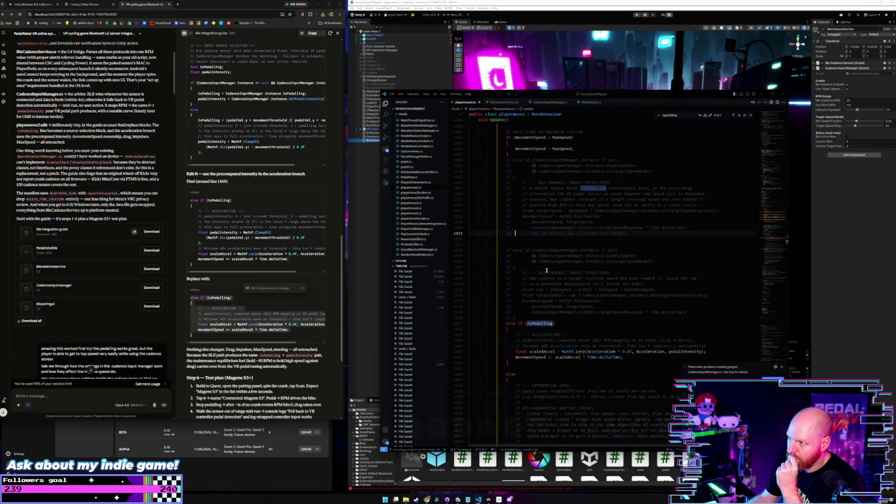
scroll(547, 270, up, 3)
drag(190, 297, 289, 330)
scroll(273, 302, down, 2)
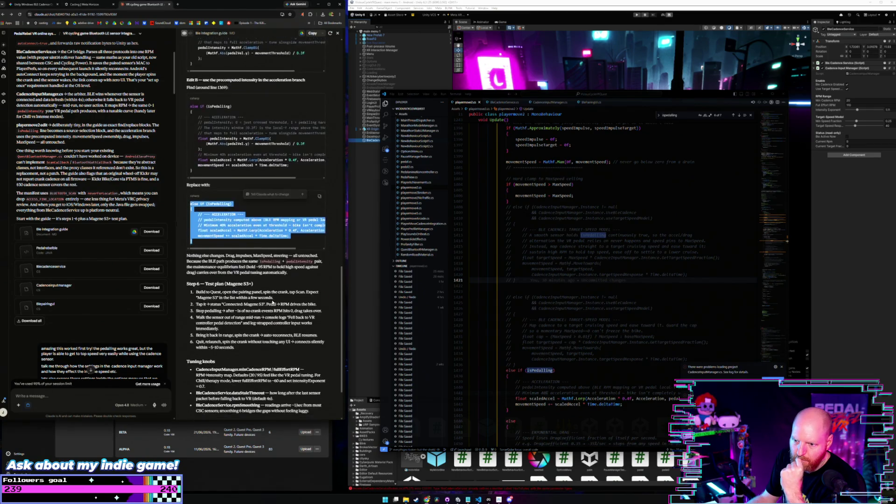
Read through Claude's replies, then minimise Visual Studio Code to reveal Unity
scroll(273, 303, down, 2)
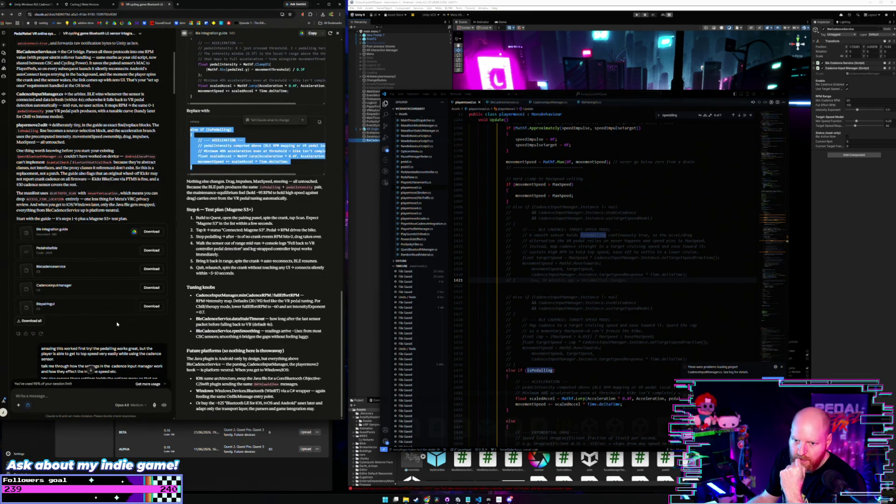
scroll(101, 321, down, 2)
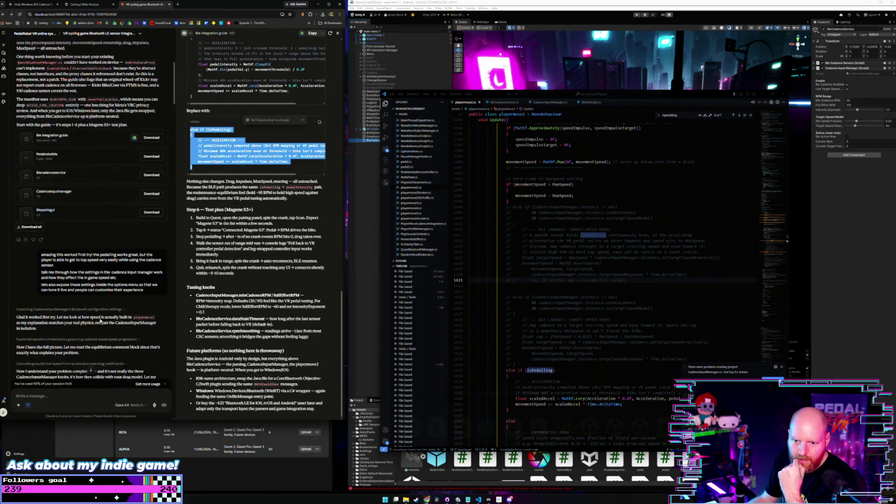
scroll(84, 212, down, 10)
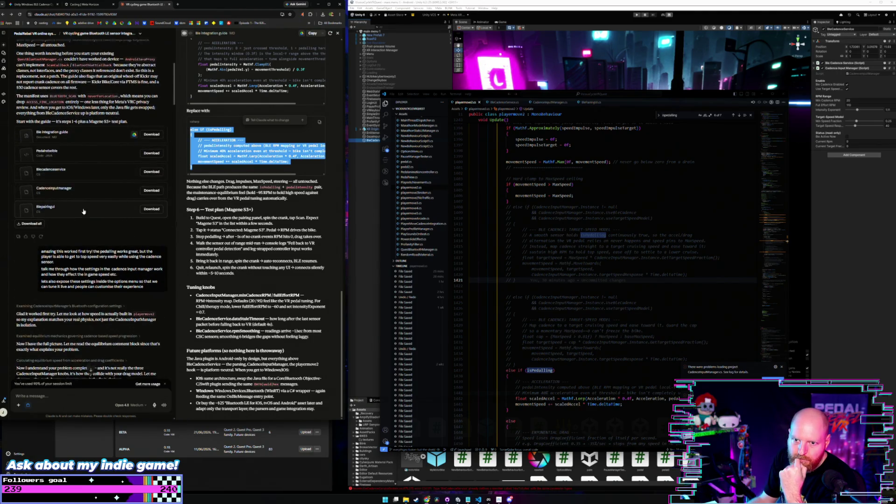
scroll(82, 219, down, 15)
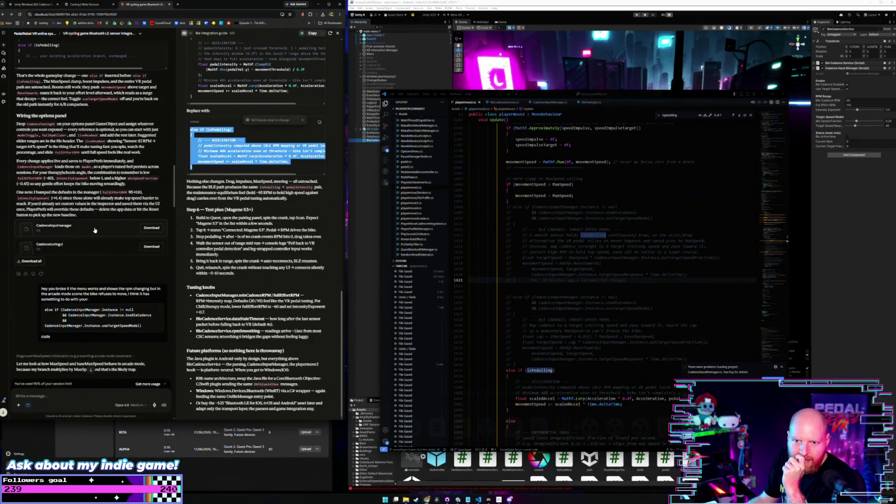
scroll(91, 248, down, 3)
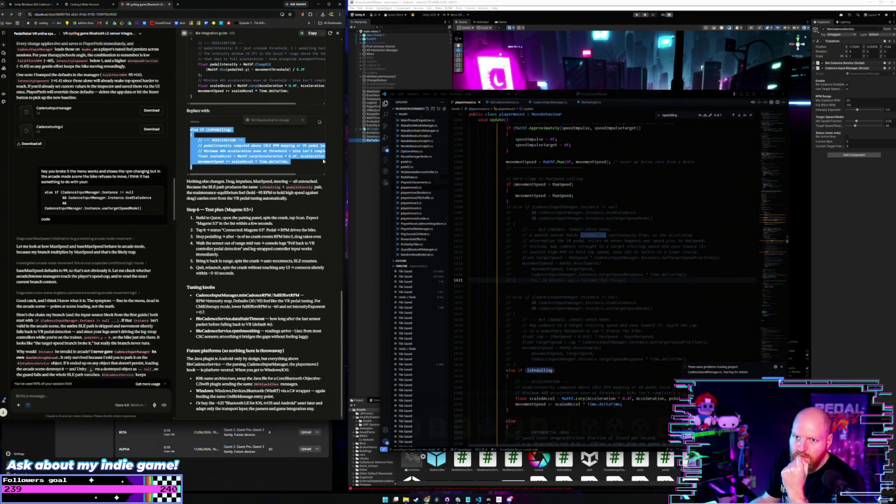
scroll(89, 138, down, 10)
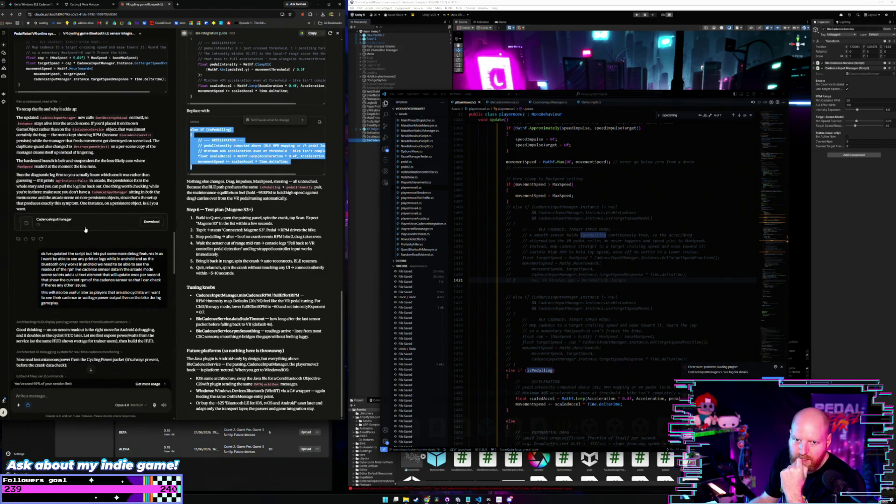
scroll(84, 229, down, 7)
scroll(84, 228, down, 3)
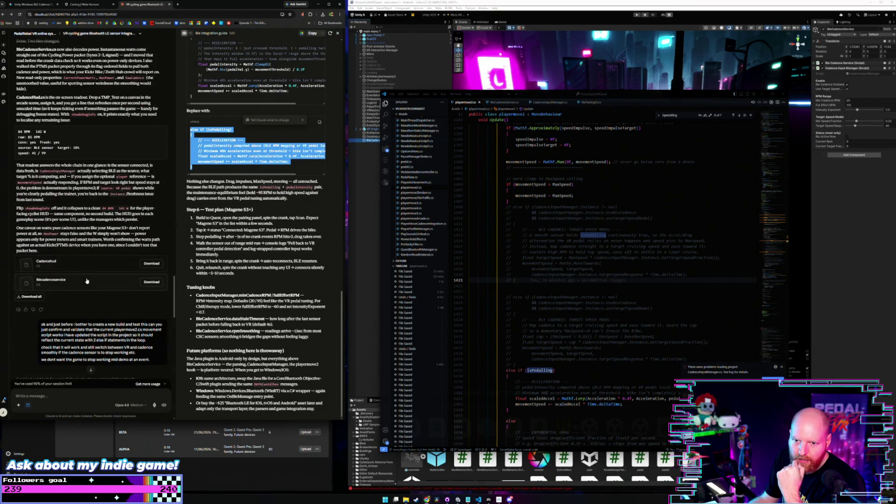
scroll(86, 281, down, 15)
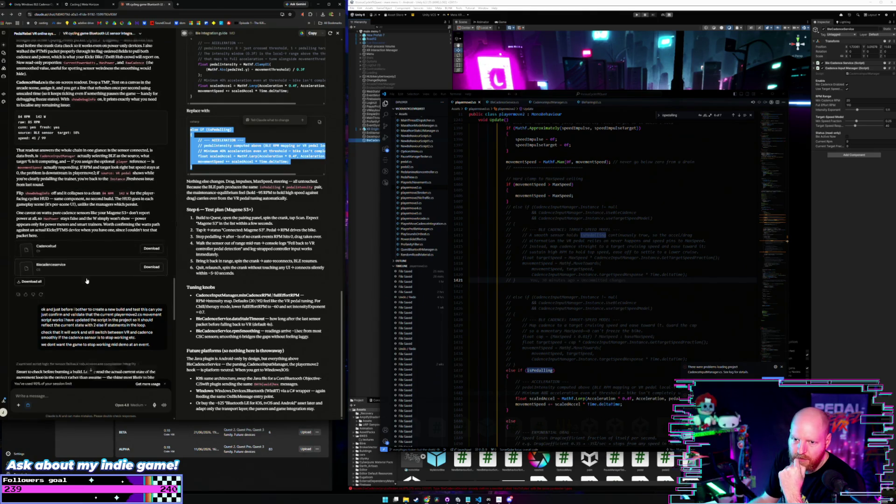
scroll(86, 278, down, 10)
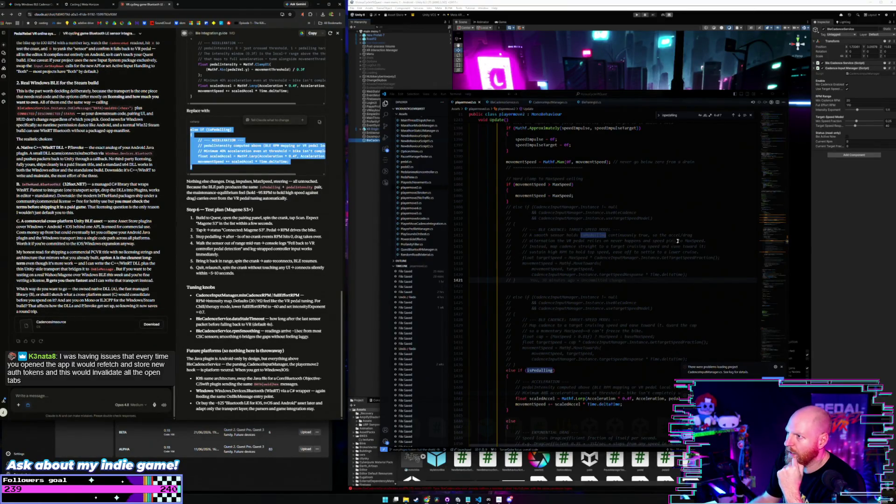
click(677, 113)
click(755, 94)
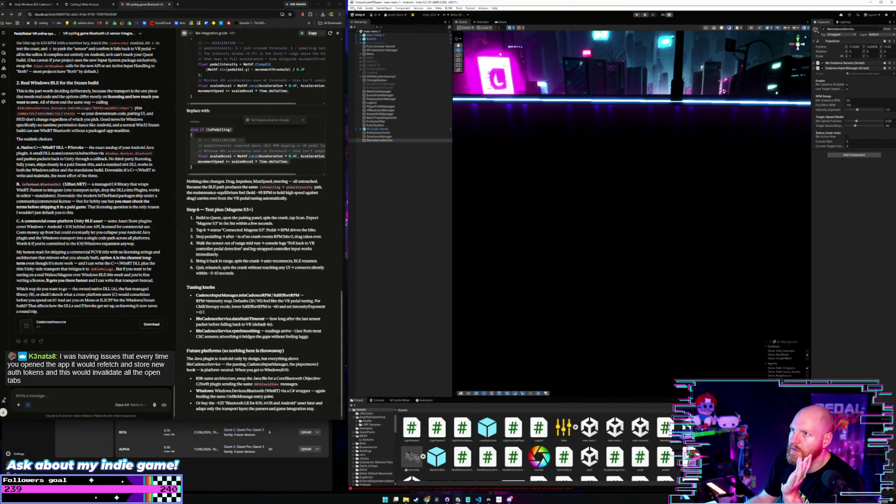
Save the current scene and the whole project, then open Build Profiles
click(352, 8)
click(364, 32)
click(352, 8)
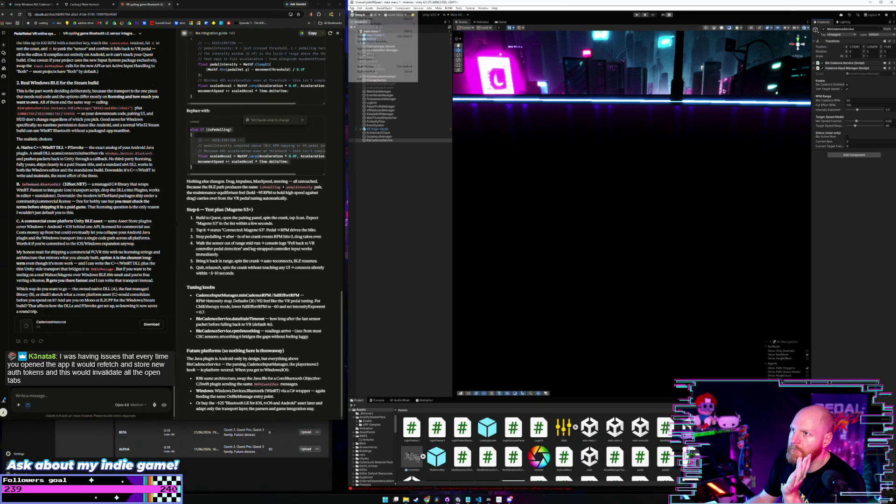
click(370, 60)
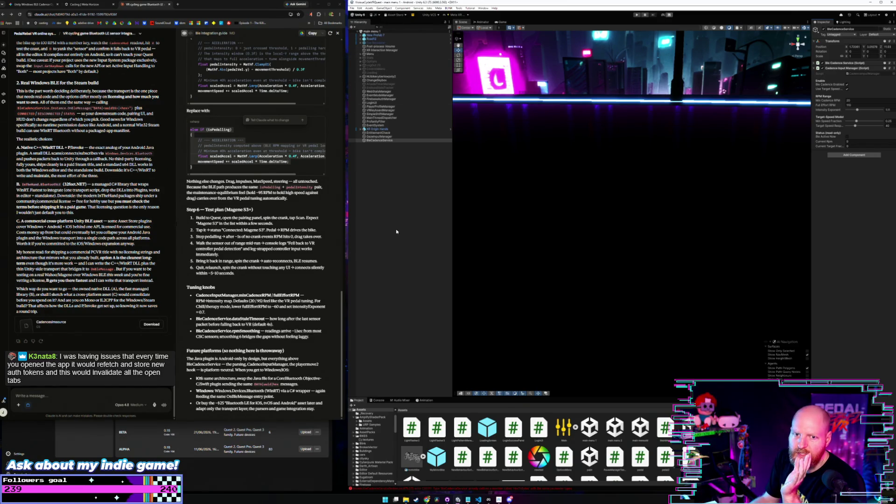
click(352, 8)
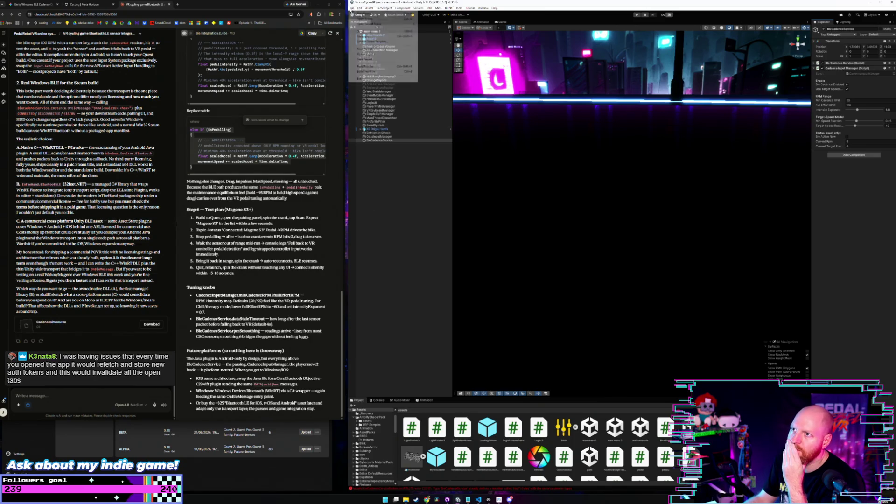
click(382, 67)
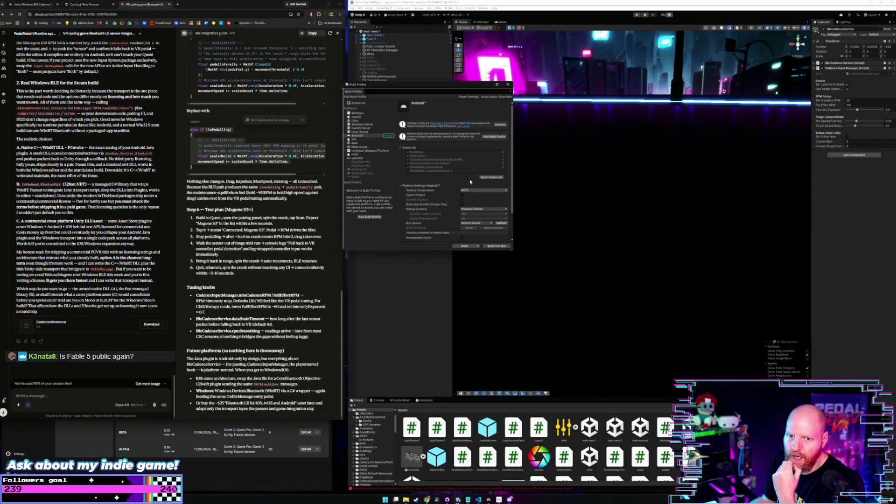
click(469, 97)
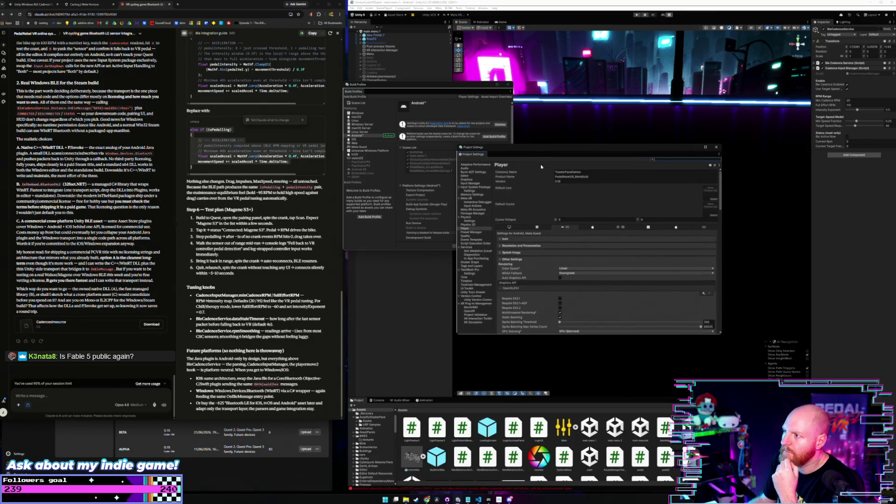
scroll(545, 207, down, 10)
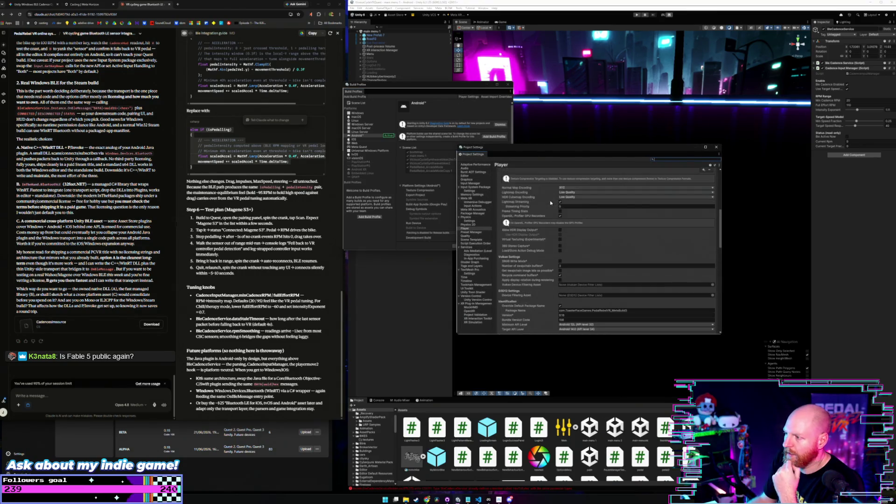
click(568, 249)
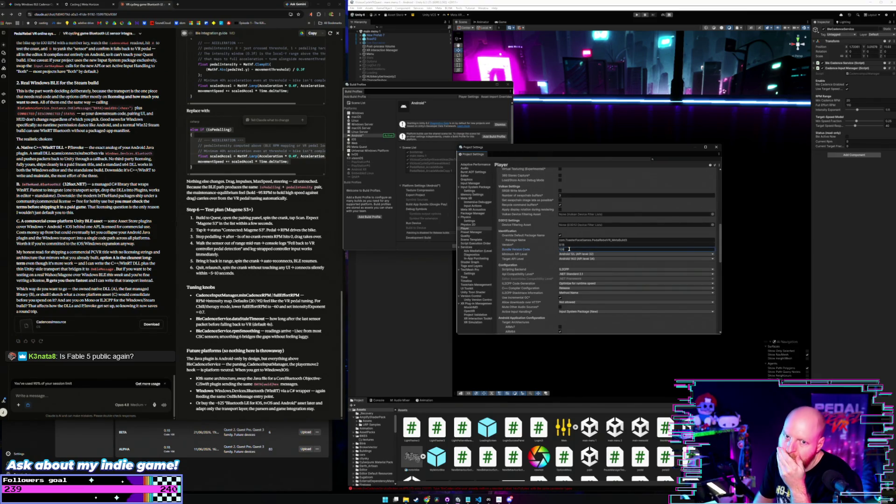
click(550, 242)
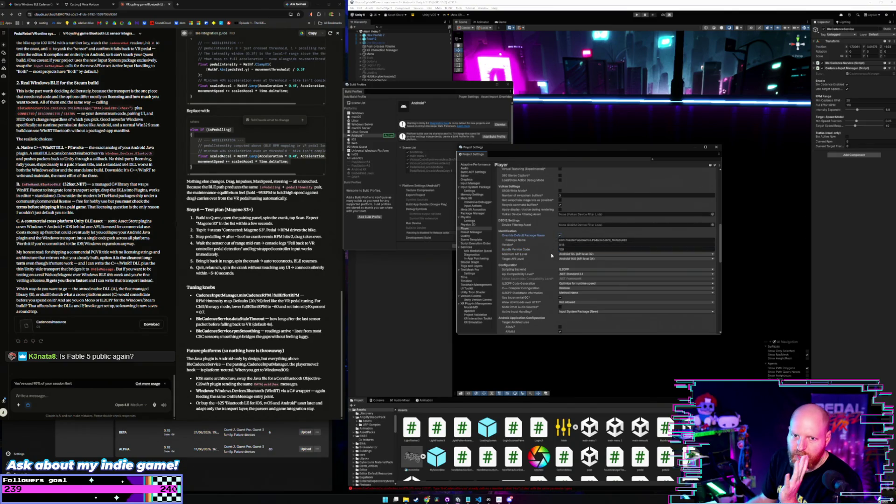
scroll(551, 259, up, 15)
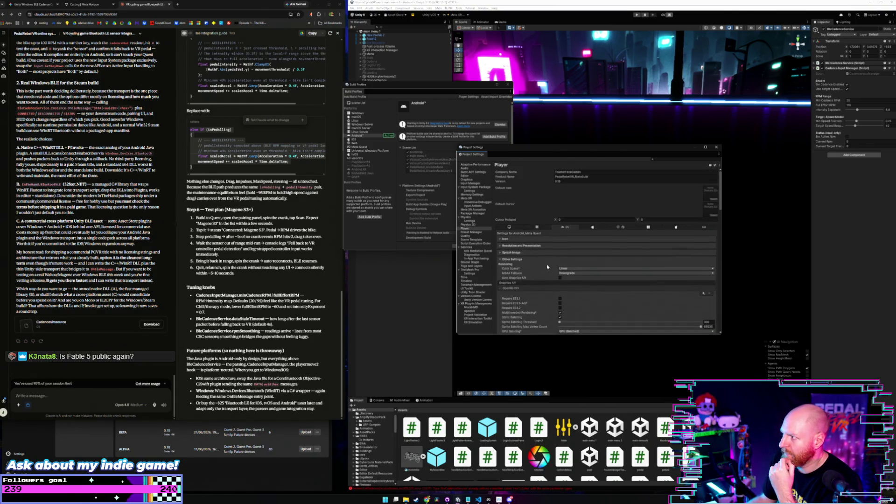
click(715, 147)
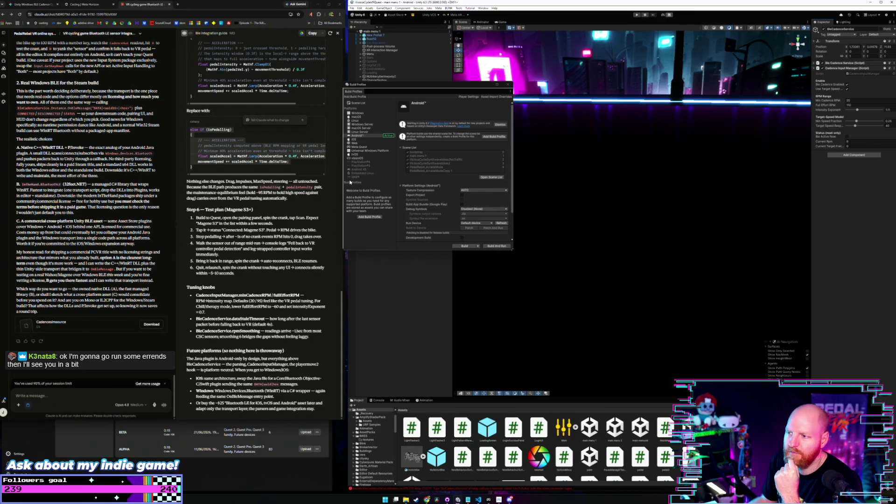
click(473, 246)
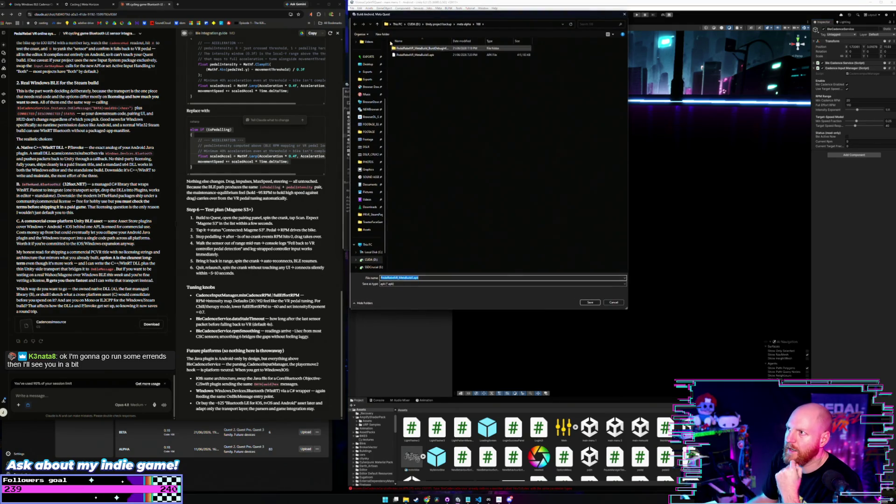
Create a new build folder named 109 and save the Android build into it
click(377, 24)
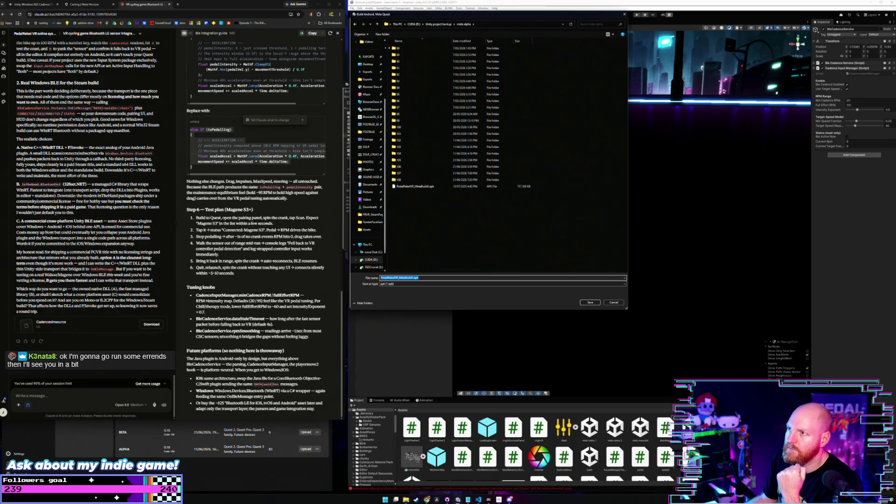
click(383, 34)
text(109)
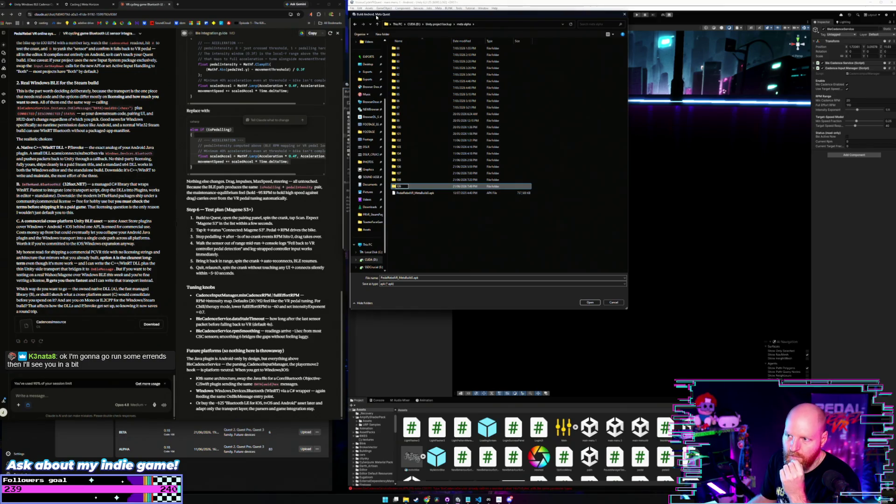
key(Return)
double_click(413, 186)
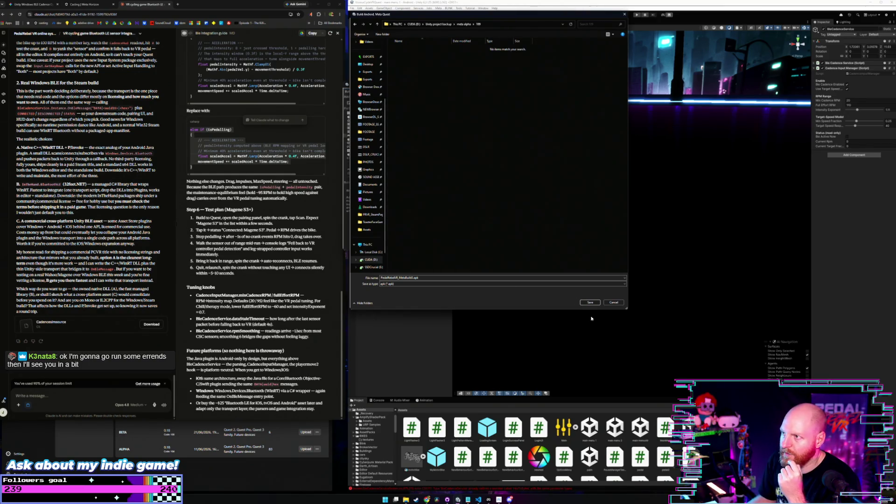
click(589, 302)
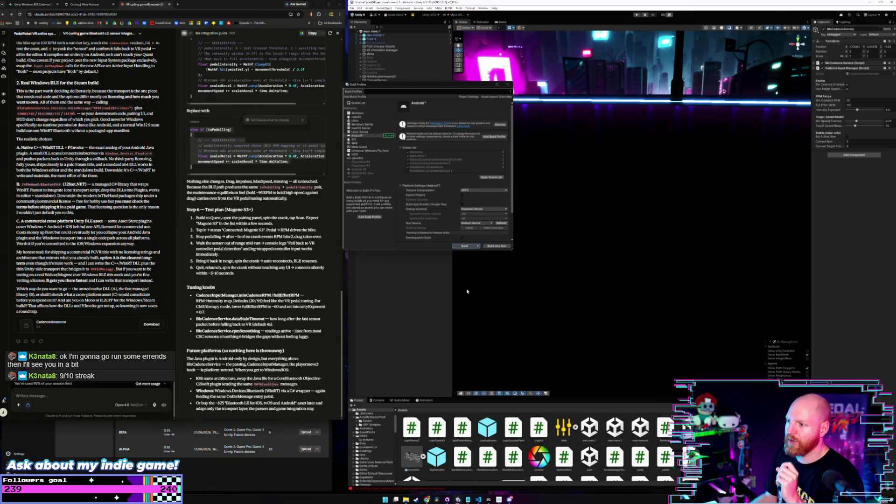
Retry the build, dismiss the save dialog, and bring up Meta Quest Developer Hub
click(464, 246)
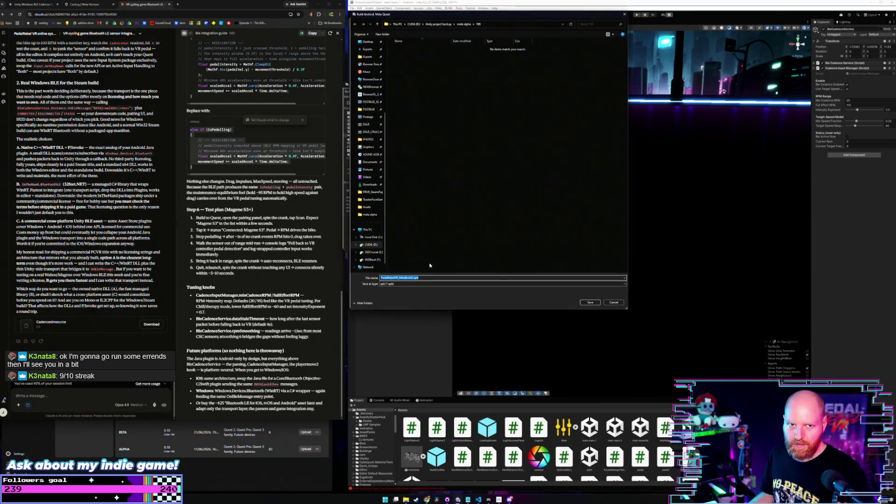
key(Return)
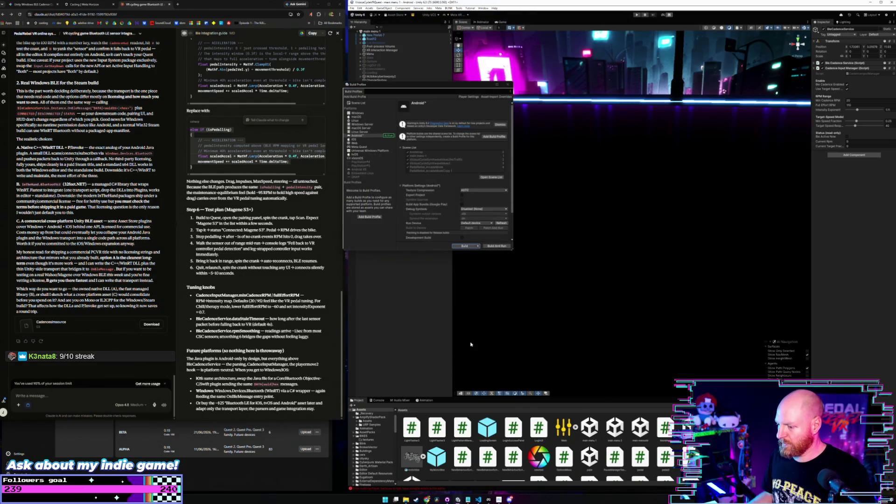
click(276, 457)
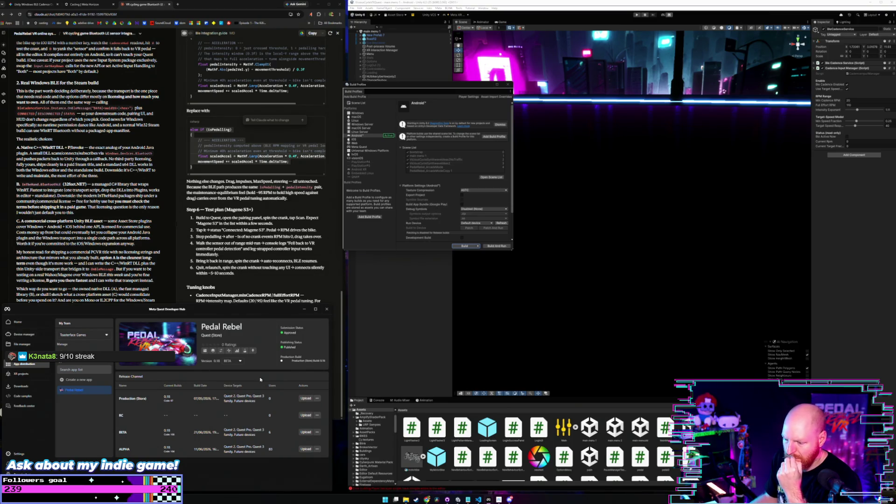
Show the Console's compile errors and inspect the first CS0101 namespace conflict error
click(377, 400)
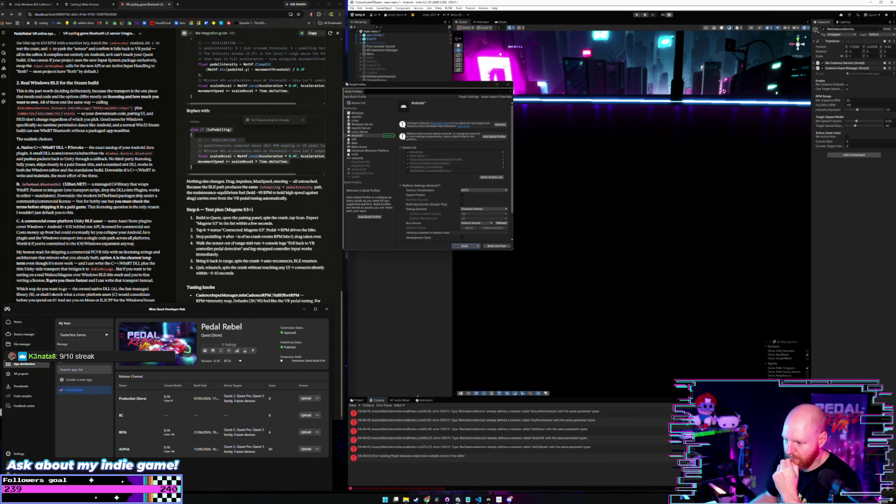
scroll(443, 420, up, 10)
scroll(445, 423, up, 5)
click(452, 412)
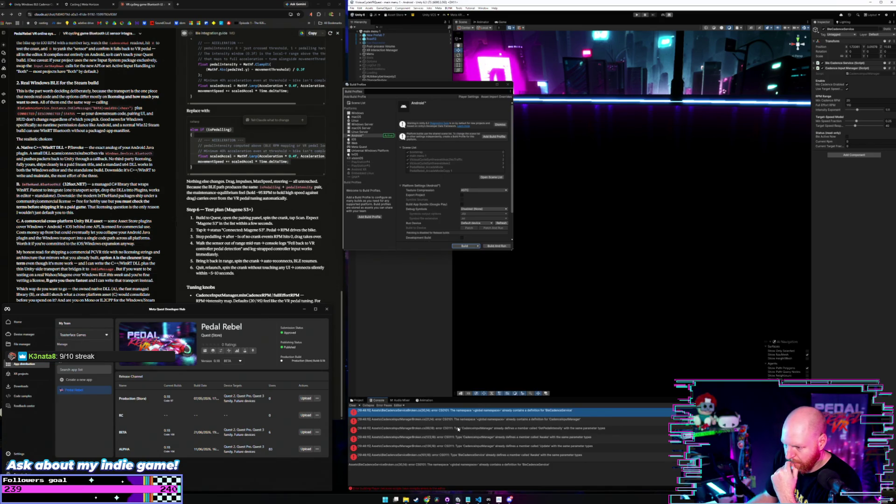
Delete the duplicate BleCadenceServiceBroken script from the project's script assets
click(357, 399)
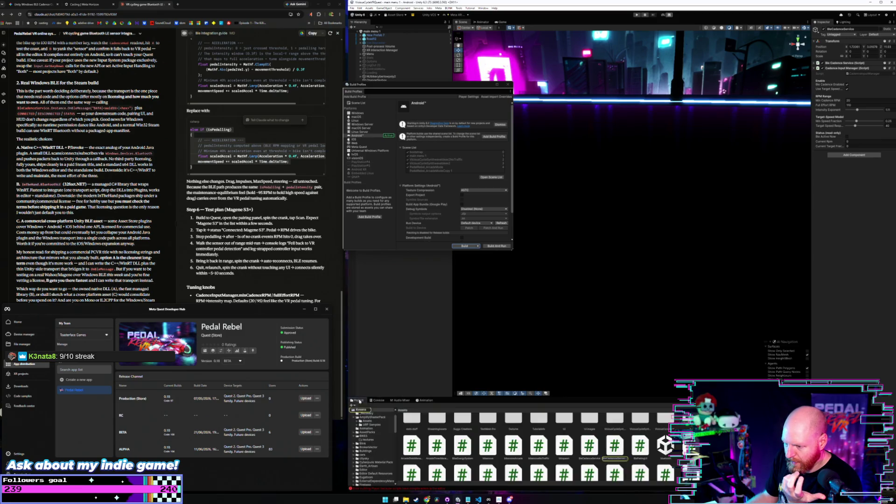
click(495, 447)
scroll(513, 446, down, 1)
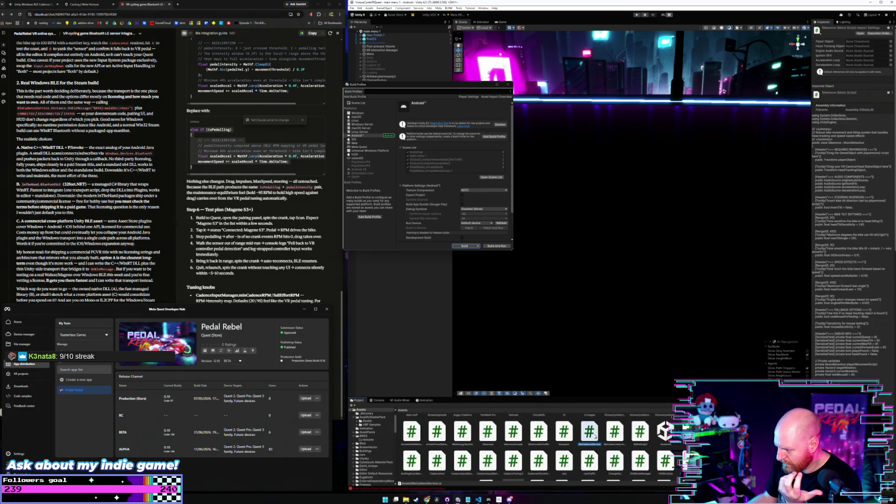
click(589, 431)
click(615, 434)
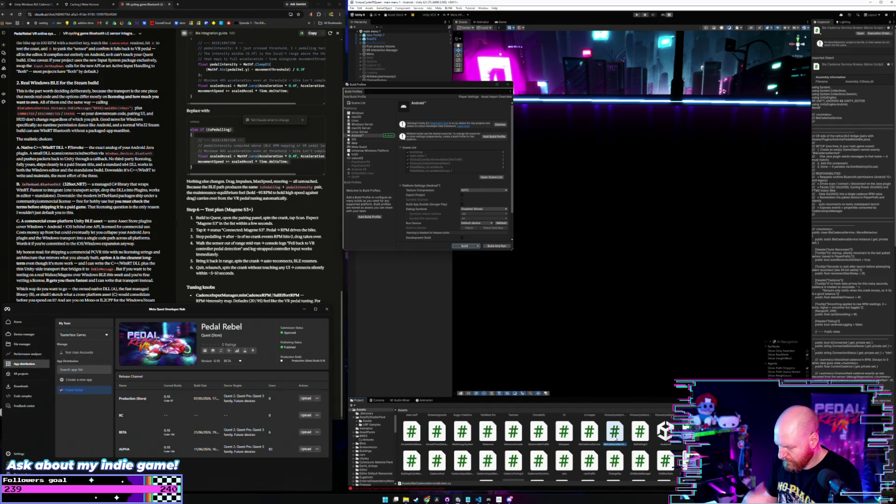
click(624, 256)
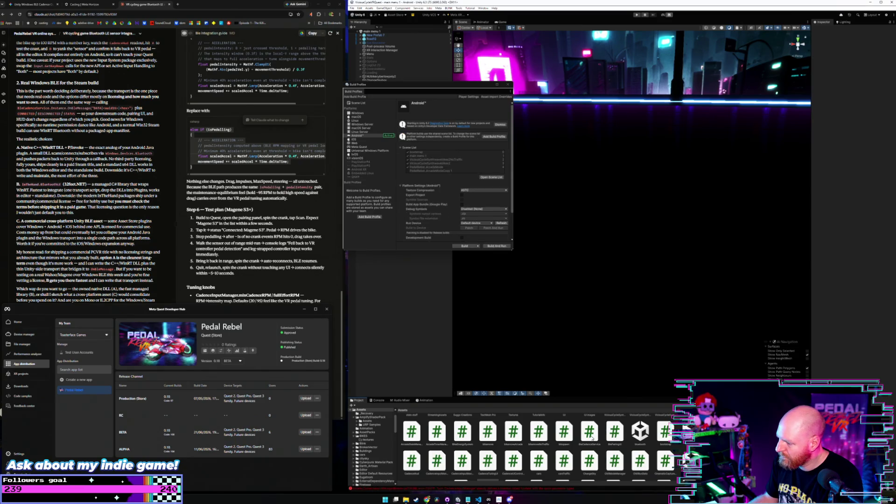
Recheck the Console and read the first of the four remaining compile errors
click(377, 400)
click(353, 405)
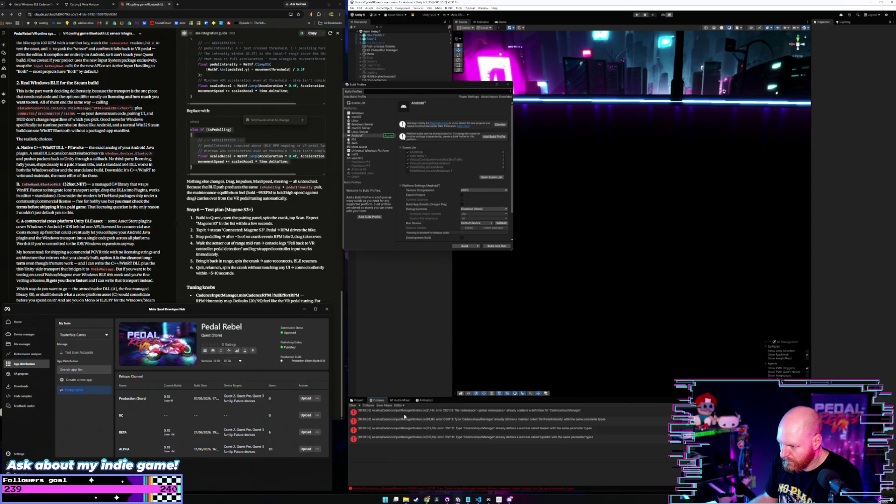
click(405, 415)
click(359, 400)
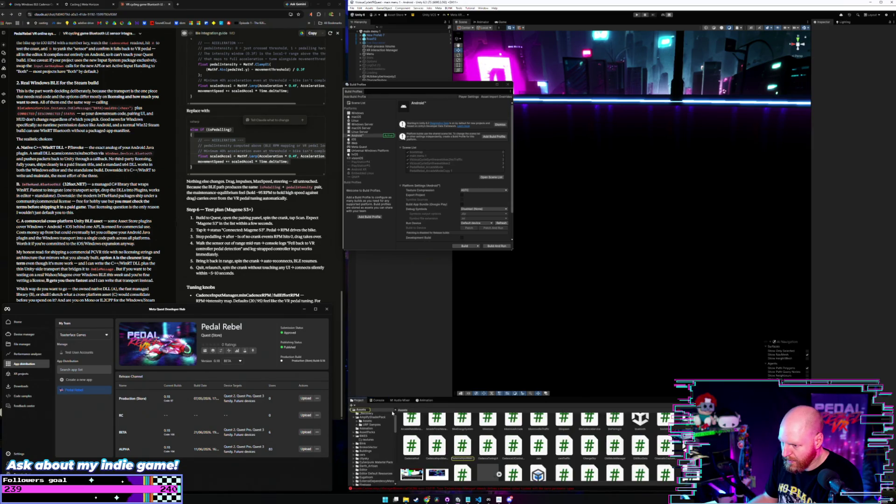
Delete the duplicate CadenceInputManagerBroken.cs script and confirm the deletion
click(467, 447)
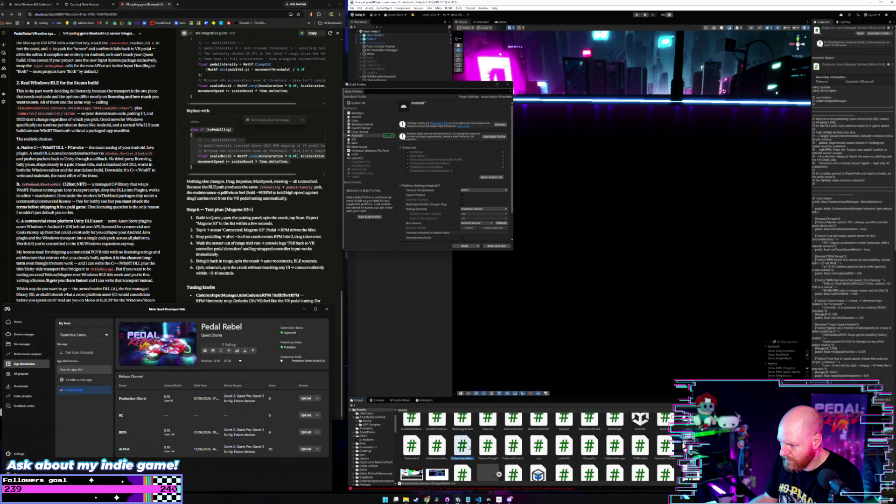
key(Delete)
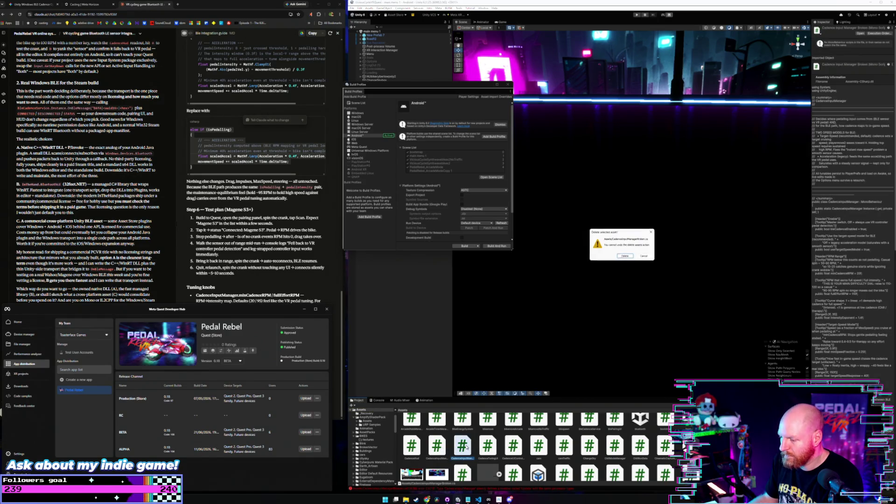
click(626, 257)
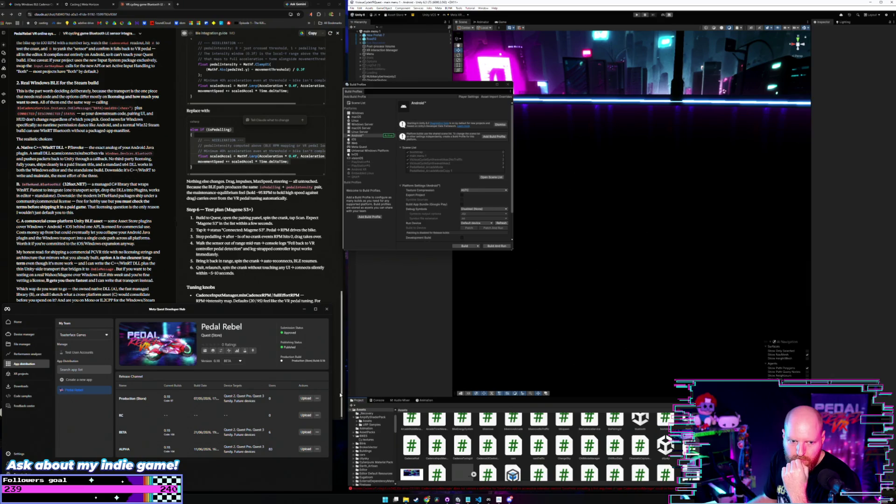
Read the remaining targetSpeedResponse compile error, then attempt to enter play mode
click(487, 420)
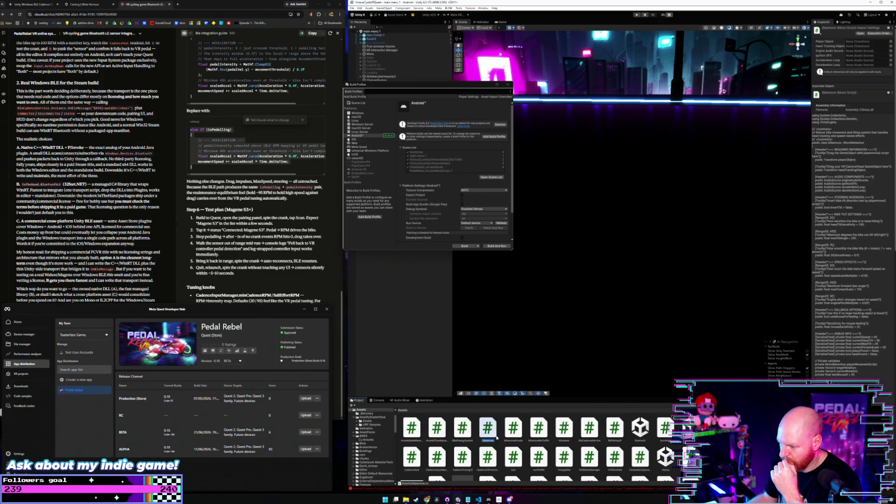
click(378, 400)
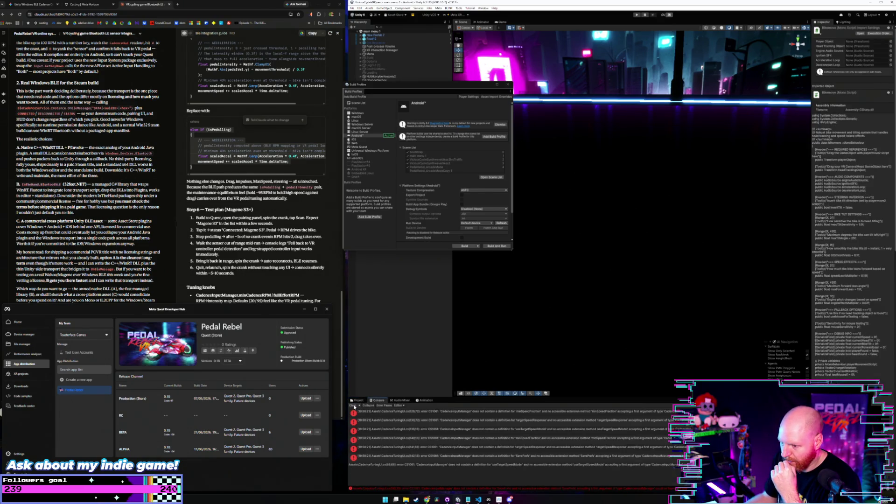
click(415, 420)
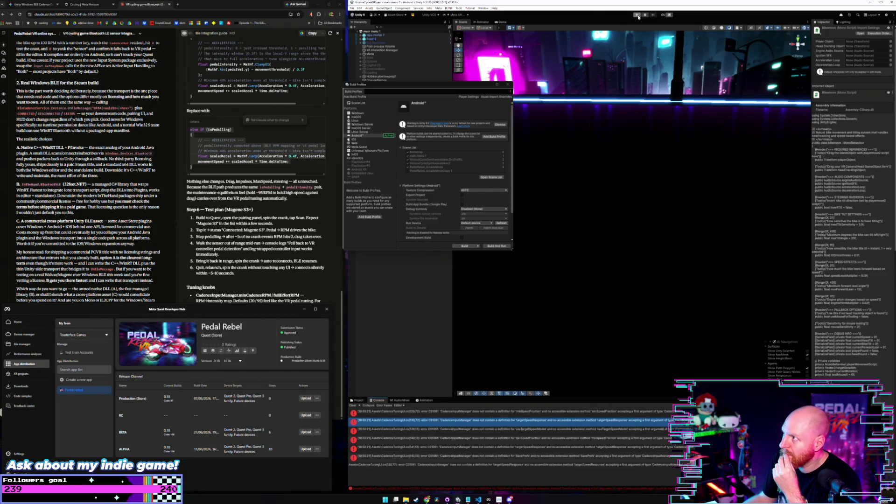
click(637, 14)
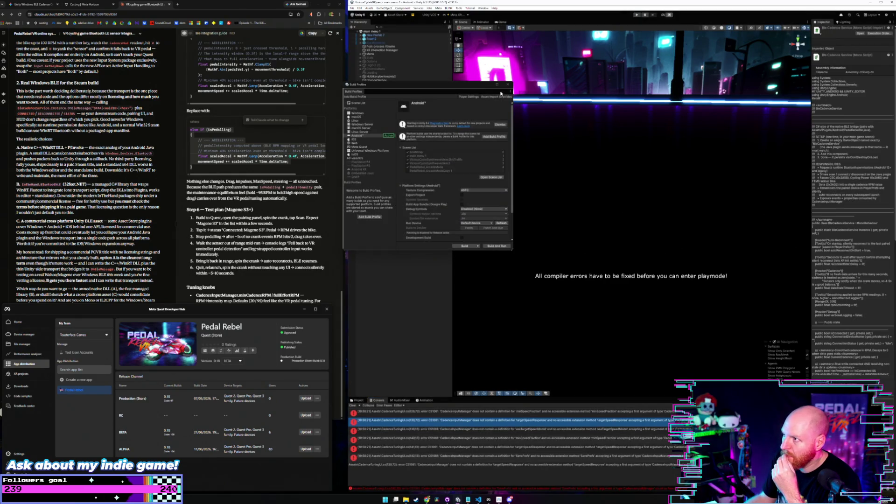
Read the minSpeedFraction compile error, then close the Build Profiles window
click(454, 413)
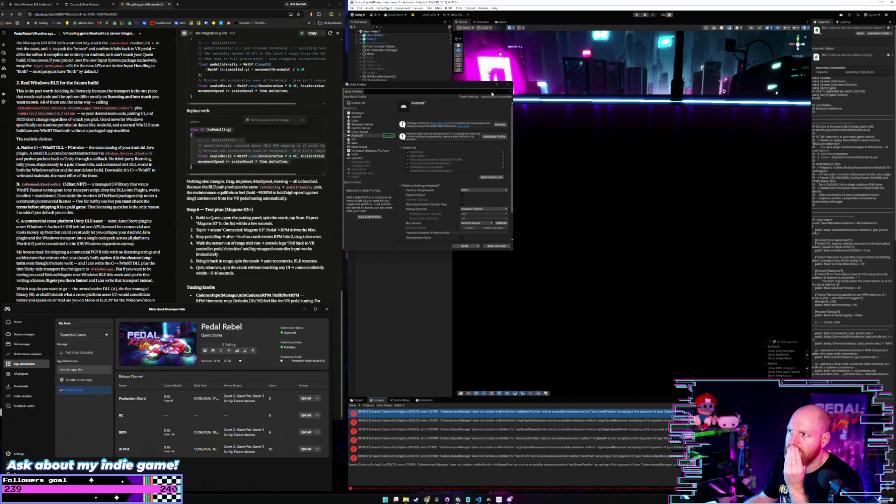
click(508, 84)
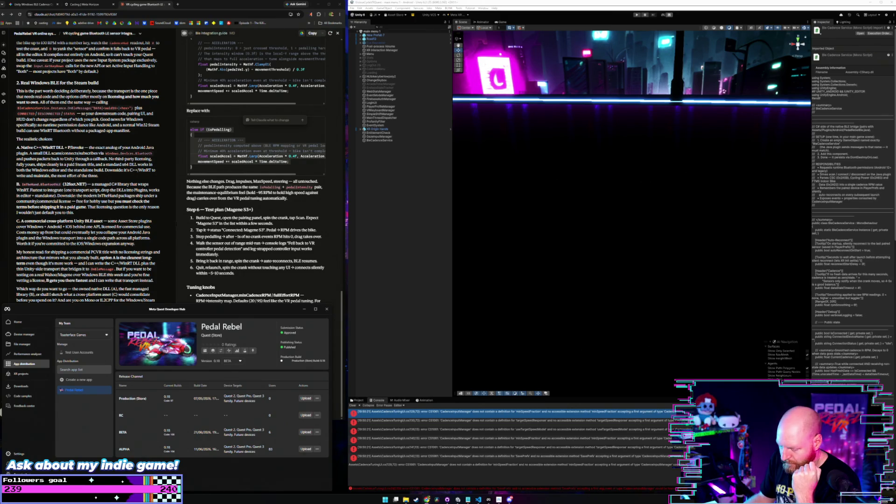
key(XF86AudioLowerVolume)
key(XF86AudioLowerVolume)
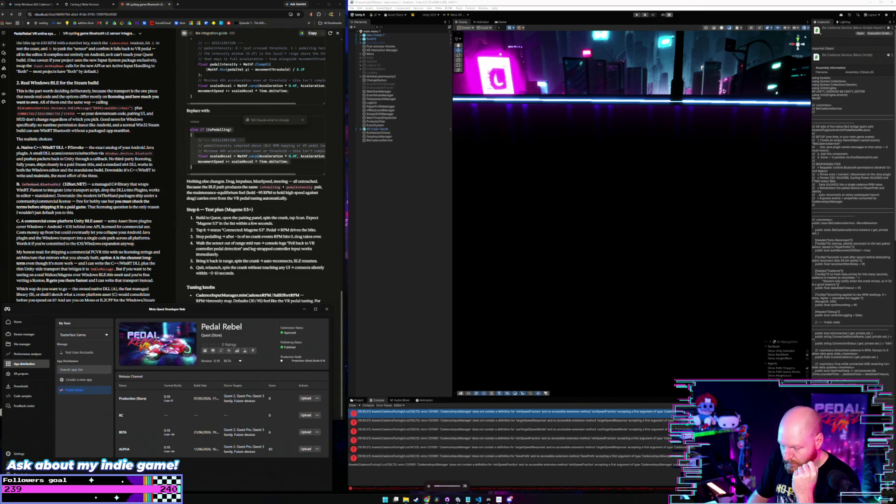